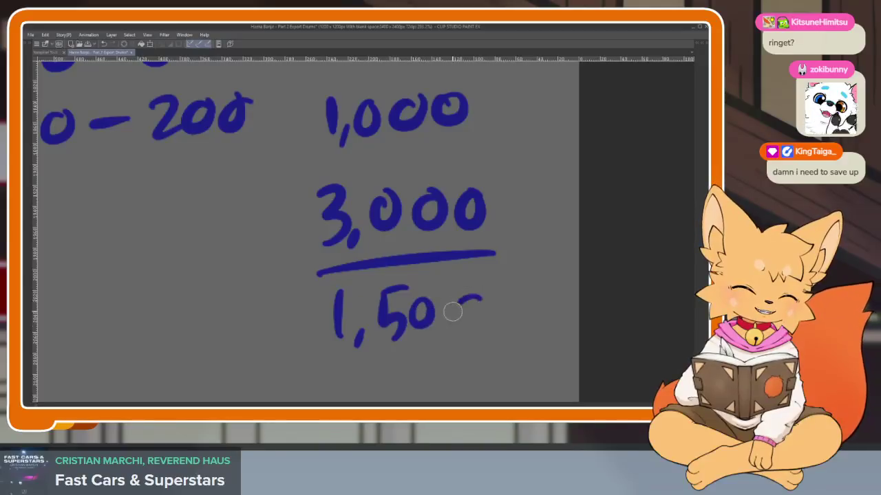
Erase the number notes 12–17, 30-60, 200-600, 1,000, 3,000 and 1,500 beside the sketch.
scroll(536, 303, down, 3)
scroll(537, 302, down, 3)
scroll(533, 316, up, 1)
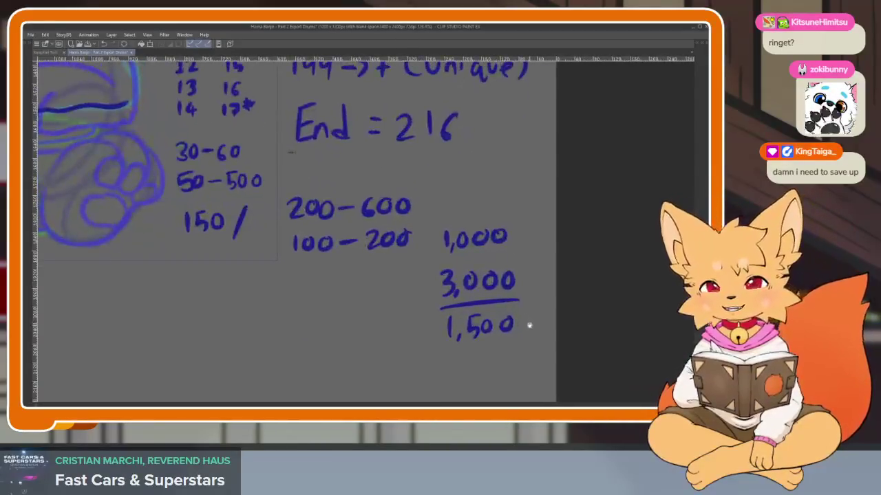
scroll(531, 331, down, 1)
scroll(531, 331, up, 1)
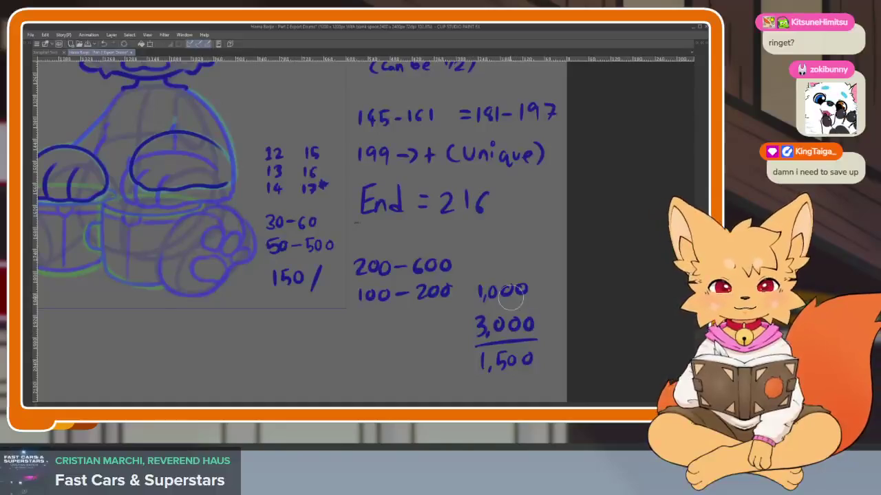
mouse_move(284, 155)
mouse_down()
mouse_move(275, 142)
mouse_move(300, 177)
mouse_move(278, 311)
mouse_up()
mouse_move(335, 286)
mouse_down()
mouse_move(458, 269)
mouse_move(484, 368)
mouse_up()
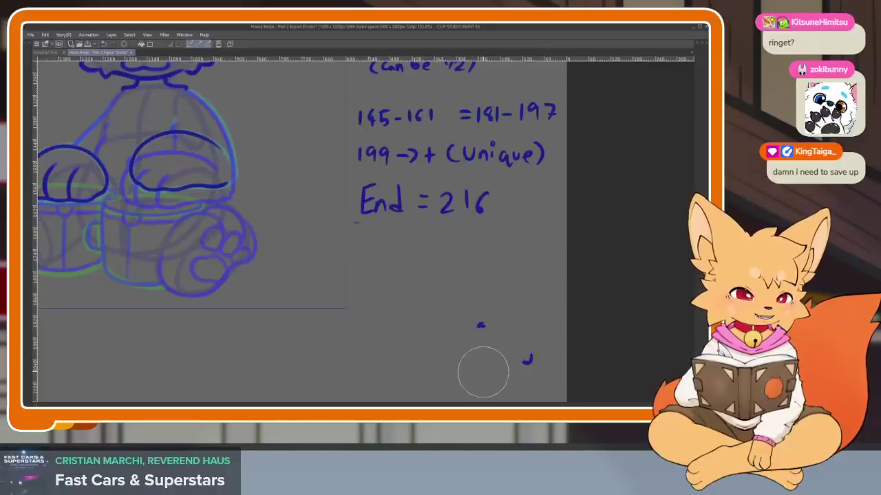
scroll(422, 318, down, 2)
scroll(422, 318, up, 1)
scroll(515, 310, up, 2)
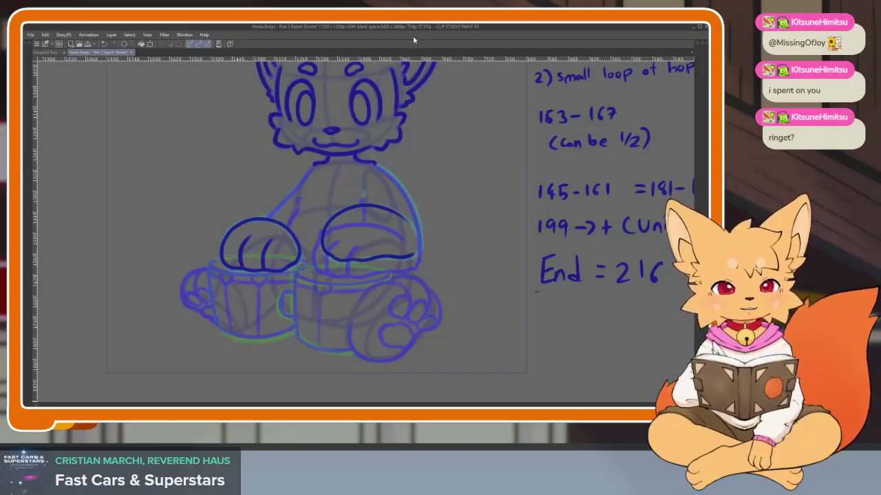
Ink a toe line on the fox's right front paw.
scroll(419, 296, up, 2)
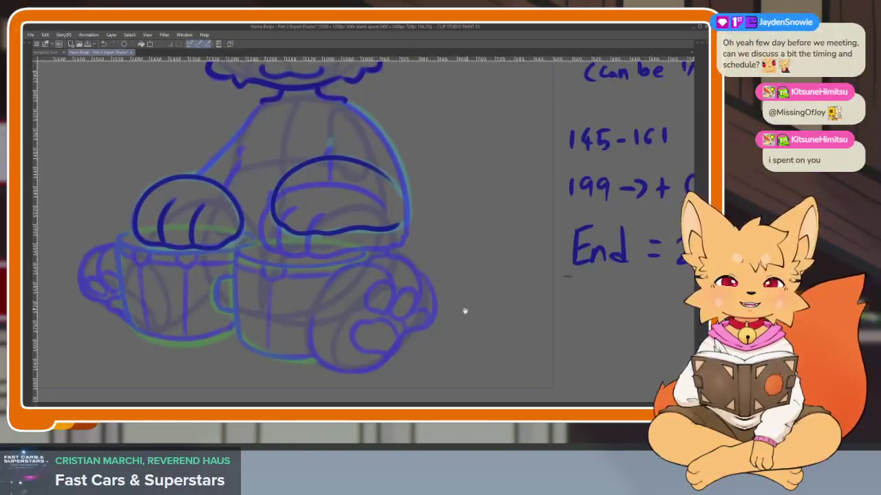
scroll(468, 309, up, 1)
scroll(418, 309, down, 1)
scroll(408, 317, down, 1)
scroll(415, 319, up, 3)
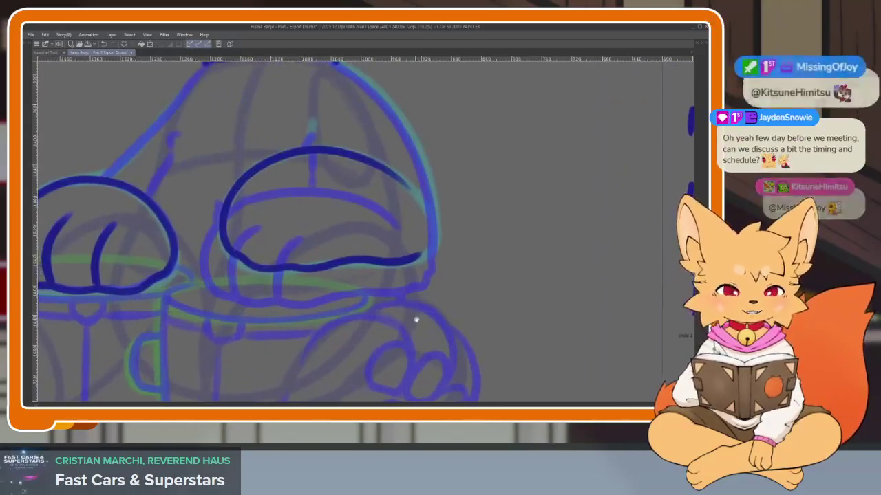
scroll(446, 305, down, 1)
scroll(463, 321, up, 2)
drag(373, 271, 380, 335)
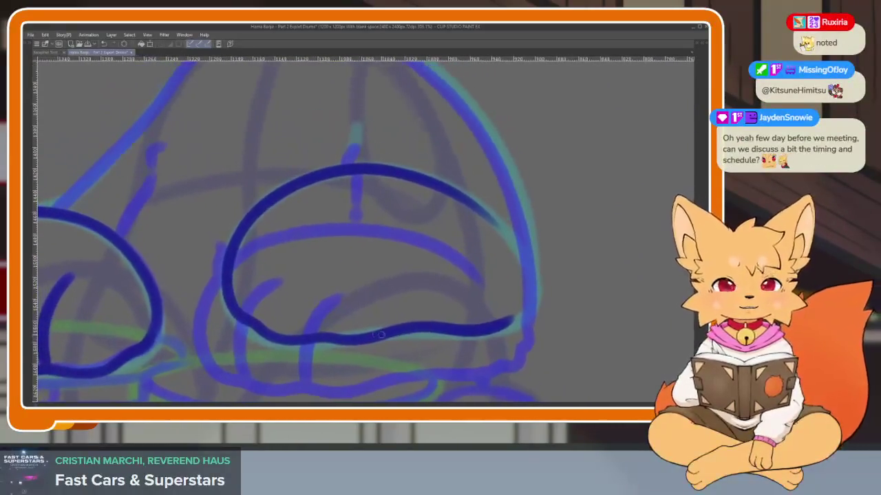
drag(325, 334, 354, 261)
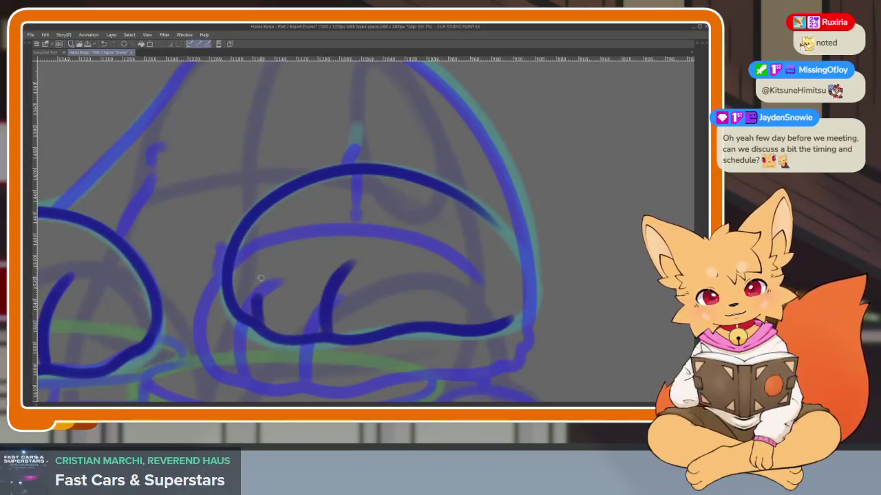
Ink the fox's left body outline from the neck down to the left paw.
scroll(535, 301, down, 3)
scroll(484, 291, up, 2)
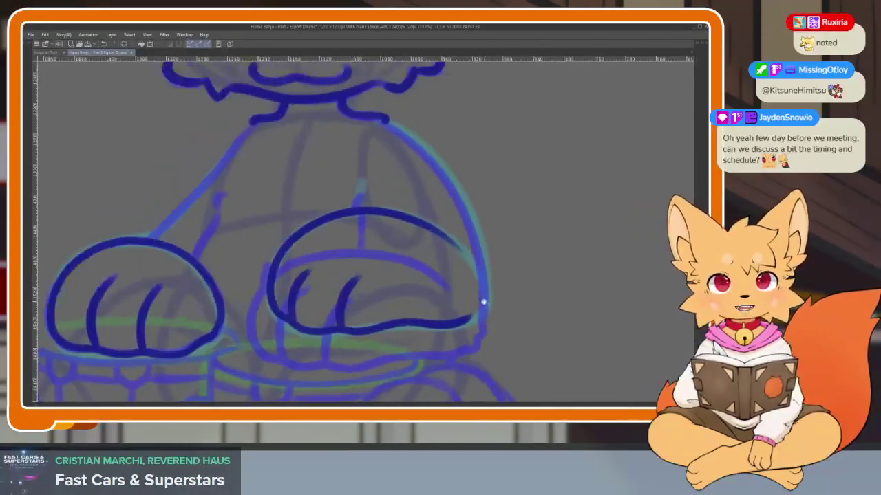
scroll(483, 302, down, 2)
scroll(417, 320, up, 3)
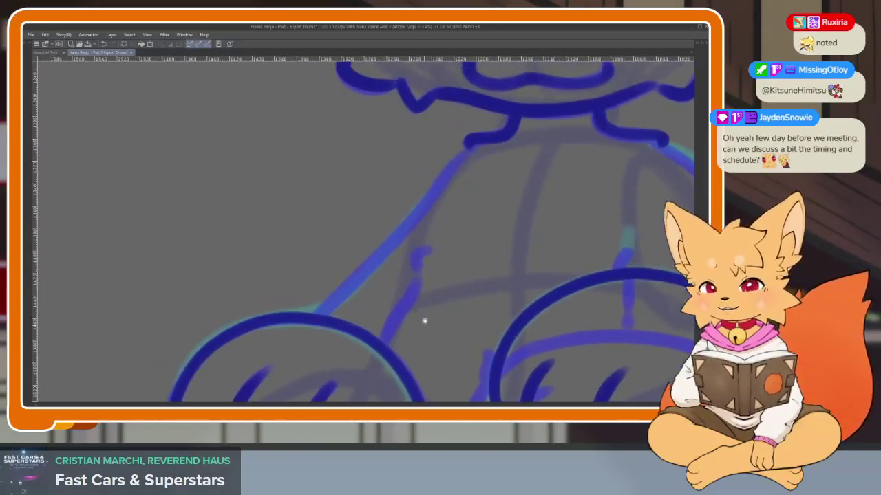
drag(471, 152, 410, 219)
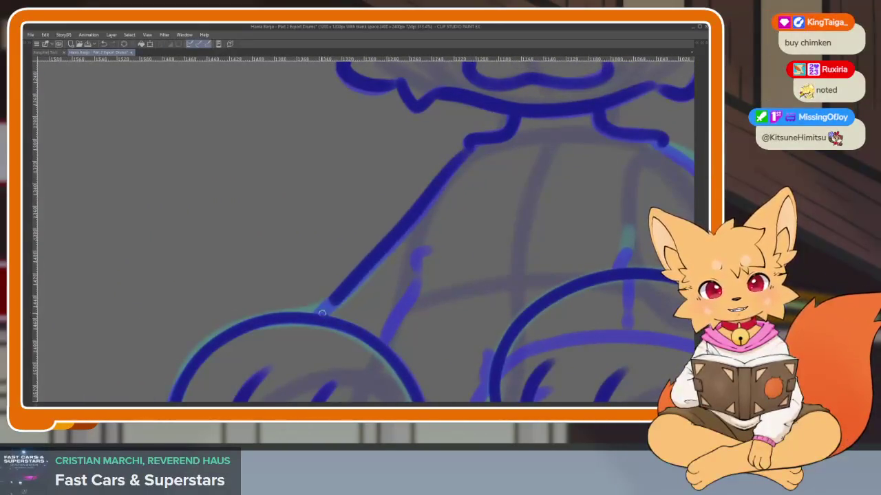
scroll(479, 301, down, 2)
scroll(515, 330, down, 2)
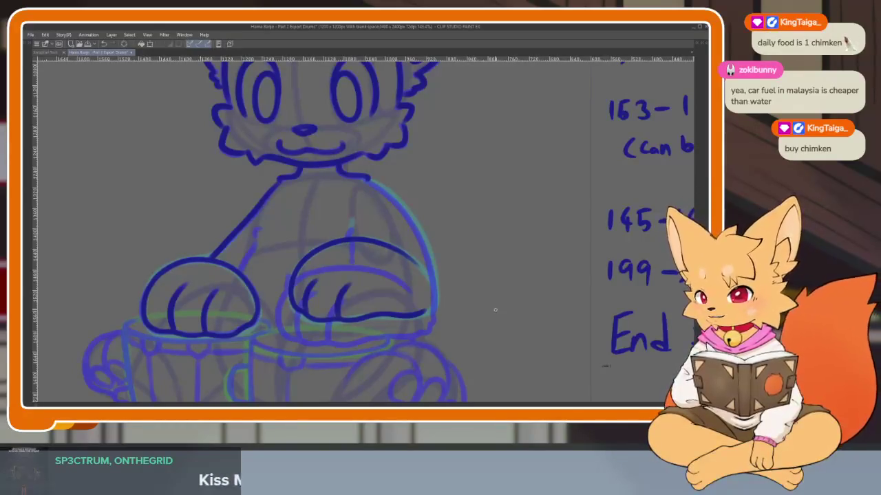
Centre the fox and try the right paw's outer edge, undoing the overlong stroke.
drag(517, 277, 421, 312)
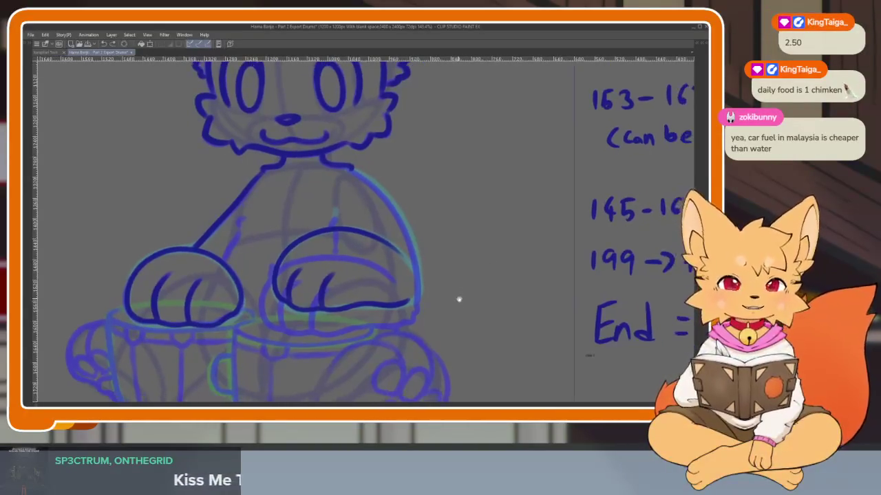
scroll(422, 312, down, 2)
scroll(414, 314, up, 2)
scroll(429, 324, up, 2)
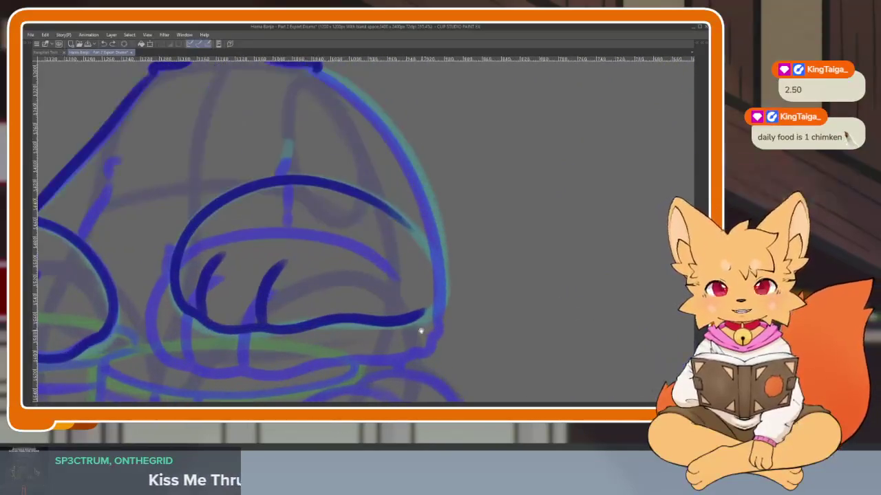
scroll(419, 330, up, 2)
scroll(441, 324, down, 1)
scroll(454, 313, down, 1)
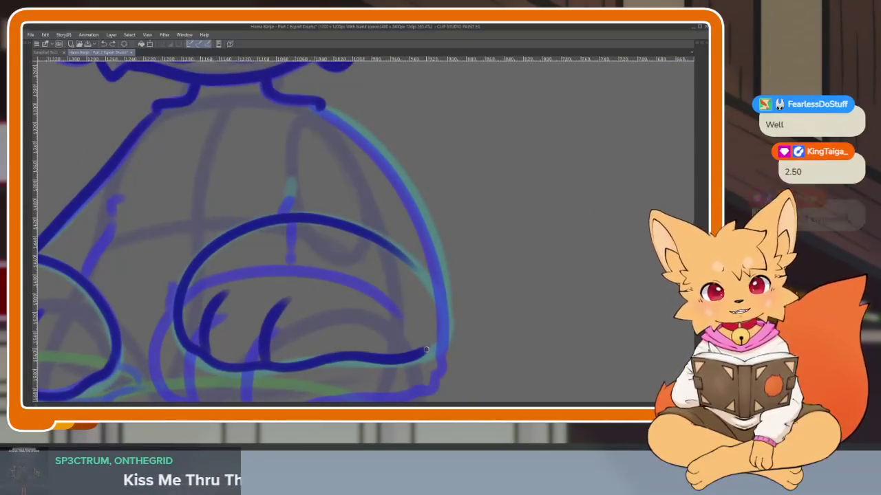
mouse_move(431, 354)
mouse_down()
mouse_move(437, 262)
mouse_move(318, 104)
mouse_move(369, 143)
mouse_move(430, 227)
mouse_move(446, 337)
mouse_up()
key(ctrl+z)
Flip between animation frames to compare the drum linework.
scroll(491, 300, down, 2)
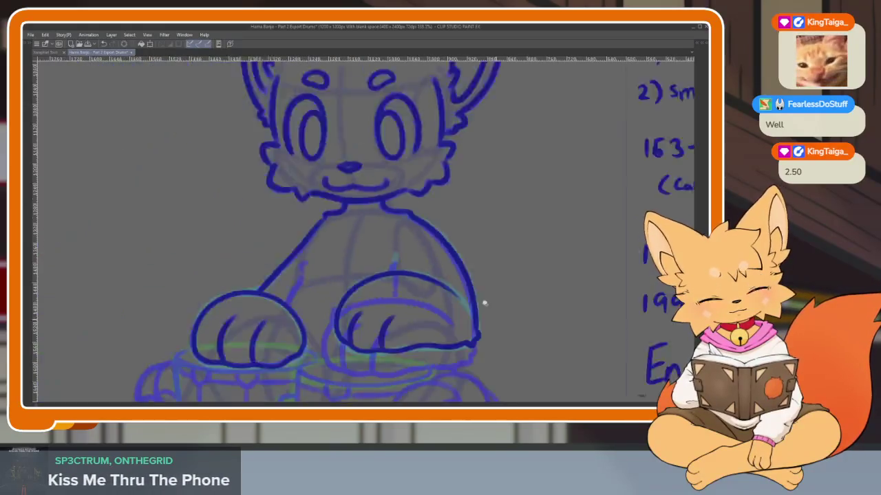
scroll(491, 300, down, 2)
scroll(491, 300, up, 2)
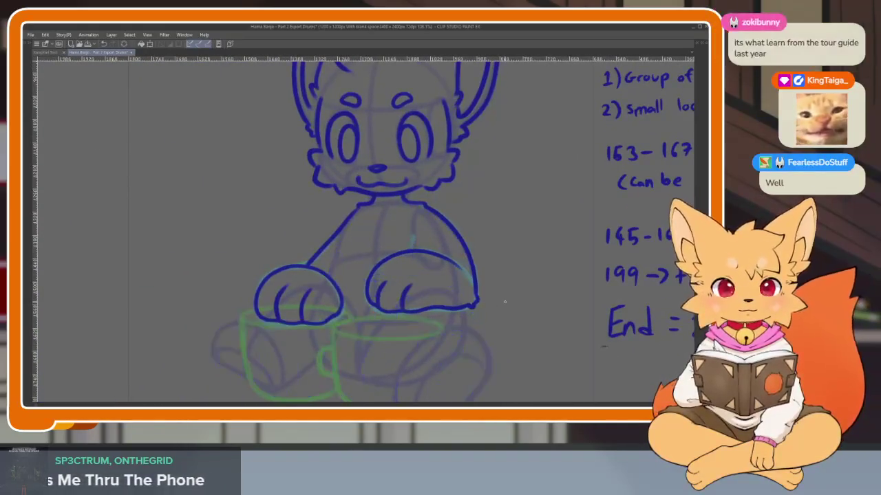
key(Right)
key(Left)
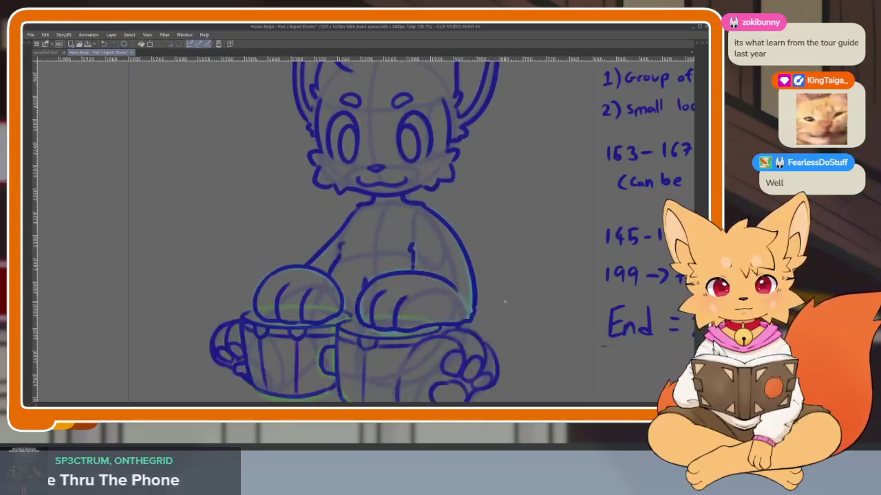
key(Right)
key(Left)
scroll(456, 309, up, 5)
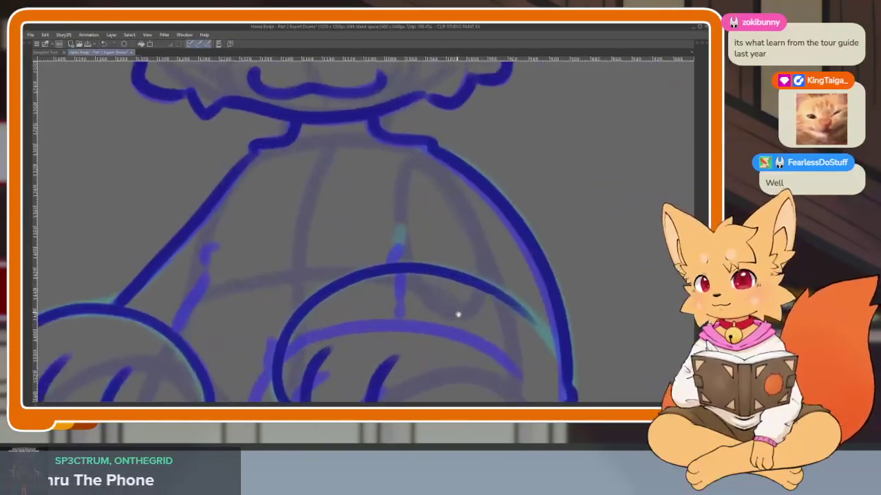
scroll(456, 321, up, 1)
scroll(450, 309, up, 1)
scroll(433, 305, up, 2)
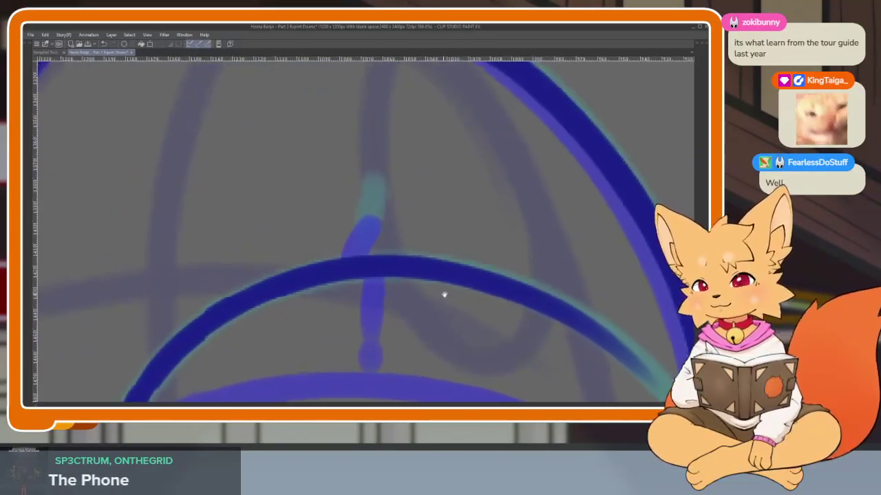
scroll(445, 295, up, 1)
key(Right)
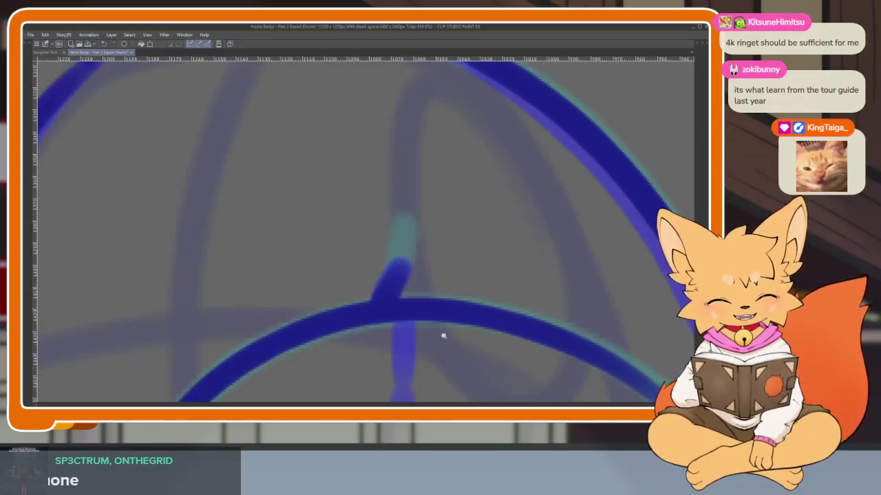
Ink a short line on the fox's chest and pan to review the paws.
scroll(446, 304, down, 5)
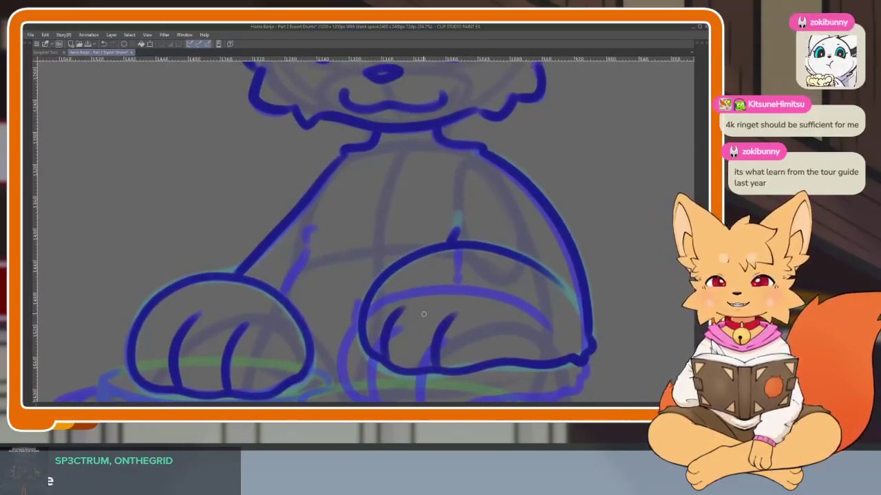
scroll(359, 335, up, 2)
scroll(359, 335, up, 2)
scroll(356, 338, up, 2)
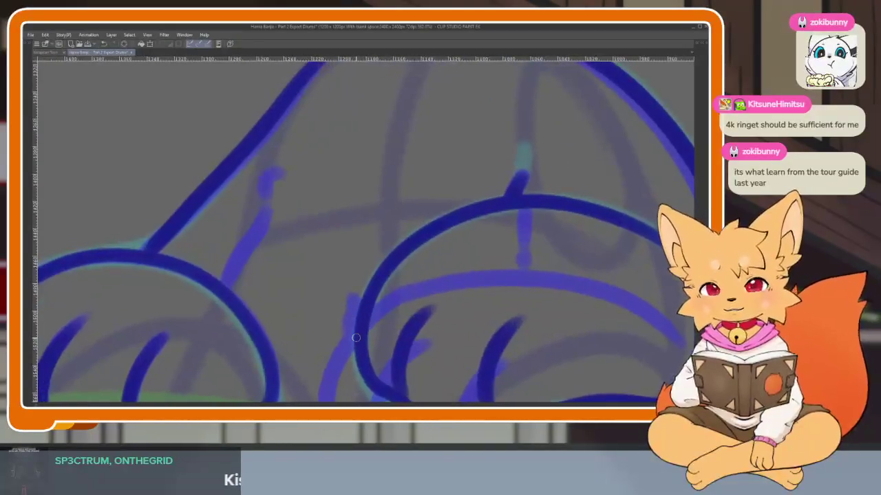
scroll(356, 337, up, 2)
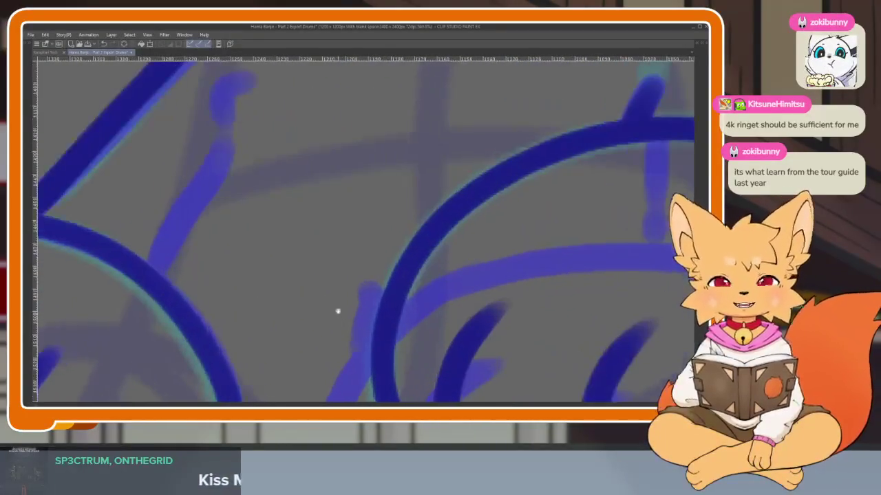
scroll(337, 309, up, 1)
scroll(336, 303, up, 1)
drag(255, 131, 170, 327)
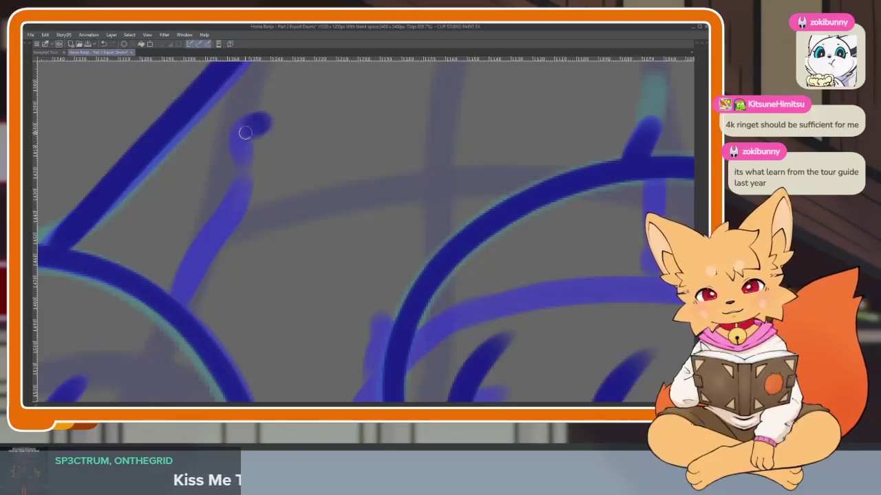
scroll(422, 291, down, 5)
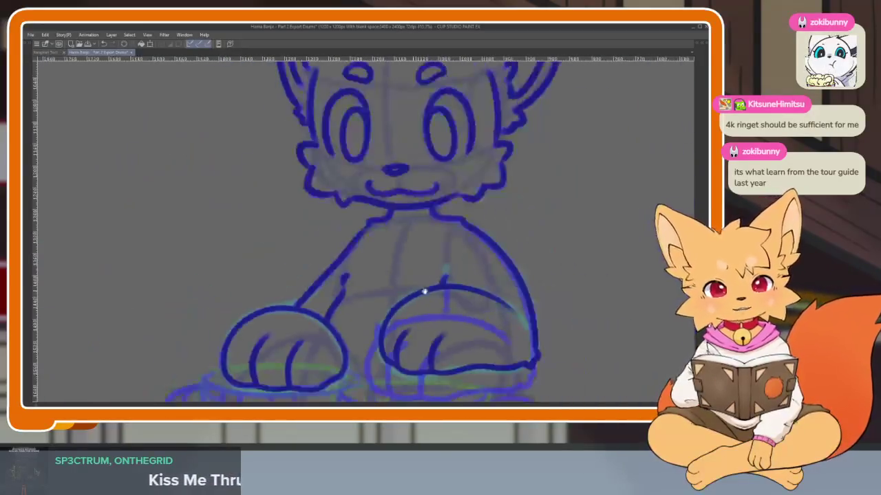
scroll(447, 291, up, 2)
scroll(509, 282, right, 2)
scroll(509, 282, down, 2)
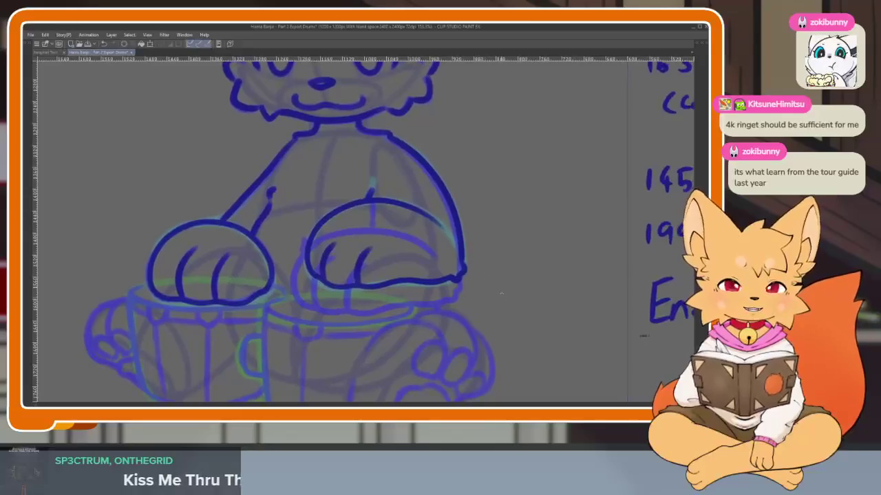
scroll(501, 289, down, 1)
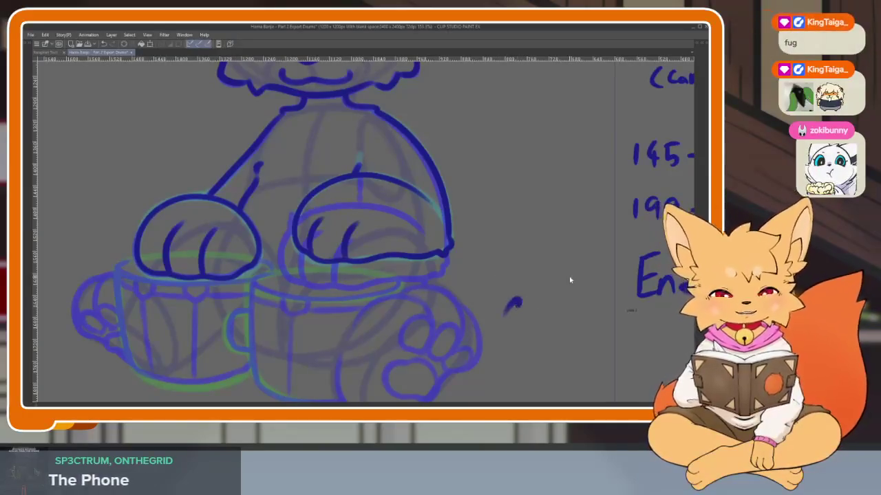
Pan and zoom past the right drum until the fox's hind paw fills the view.
drag(456, 339, 495, 321)
scroll(422, 330, up, 2)
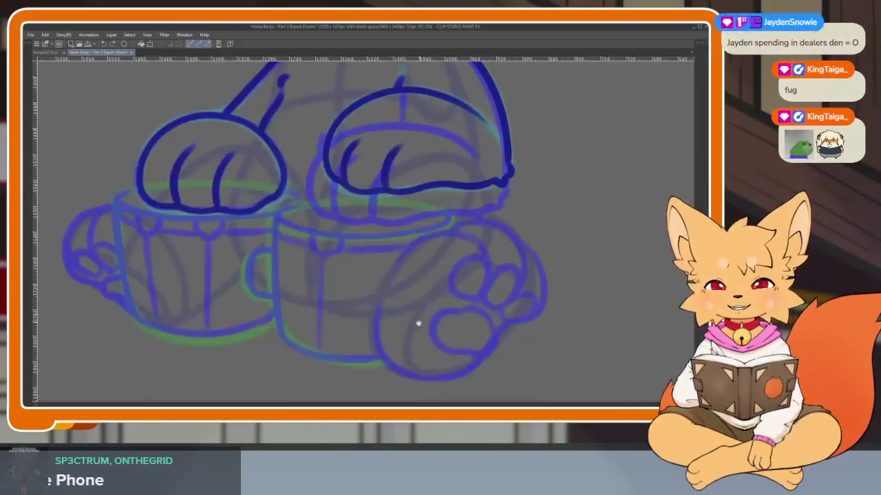
scroll(417, 321, up, 2)
mouse_move(443, 332)
mouse_down()
mouse_move(434, 316)
mouse_move(346, 336)
mouse_up()
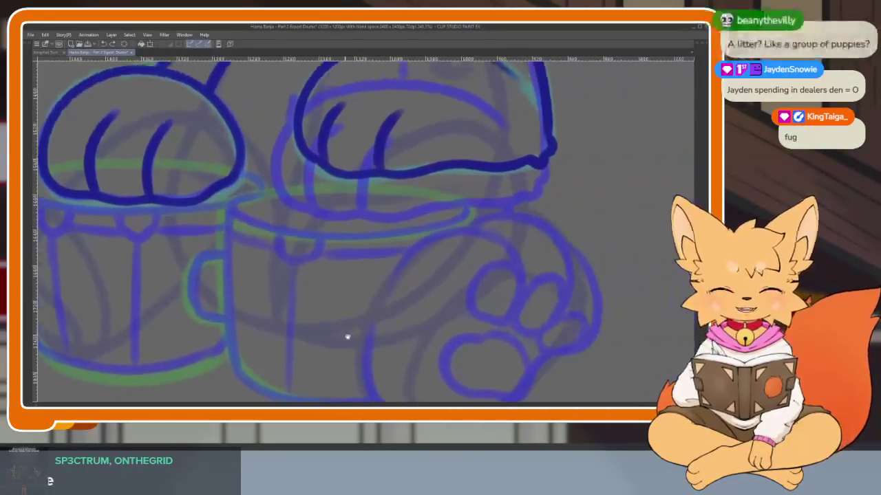
mouse_move(417, 329)
mouse_down()
mouse_move(414, 346)
mouse_move(471, 340)
mouse_move(440, 334)
mouse_move(456, 338)
mouse_move(454, 325)
mouse_up()
drag(517, 321, 516, 315)
mouse_move(443, 313)
mouse_down()
mouse_move(419, 293)
mouse_move(429, 317)
mouse_move(441, 301)
mouse_move(414, 298)
mouse_move(425, 316)
mouse_move(453, 308)
mouse_move(456, 324)
mouse_up()
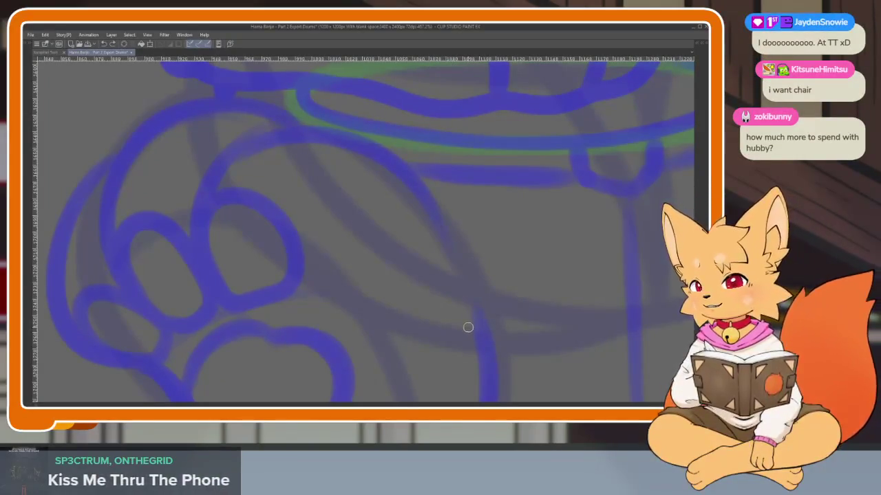
Ink two arcs over the hind paw's upper toe and its left outer edge.
mouse_move(467, 313)
mouse_down()
mouse_move(466, 342)
mouse_move(484, 279)
mouse_move(458, 277)
mouse_move(379, 187)
mouse_move(241, 210)
mouse_move(222, 268)
mouse_up()
mouse_move(313, 166)
mouse_down()
mouse_move(177, 168)
mouse_move(141, 297)
mouse_up()
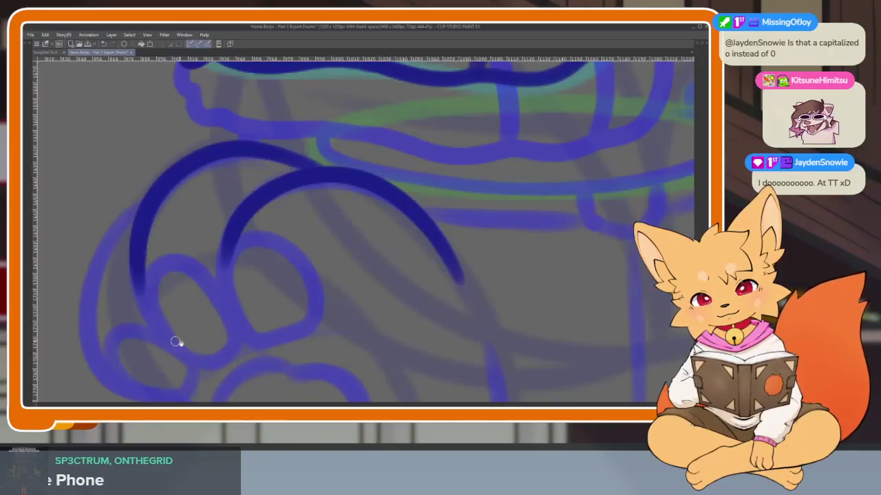
drag(177, 344, 338, 216)
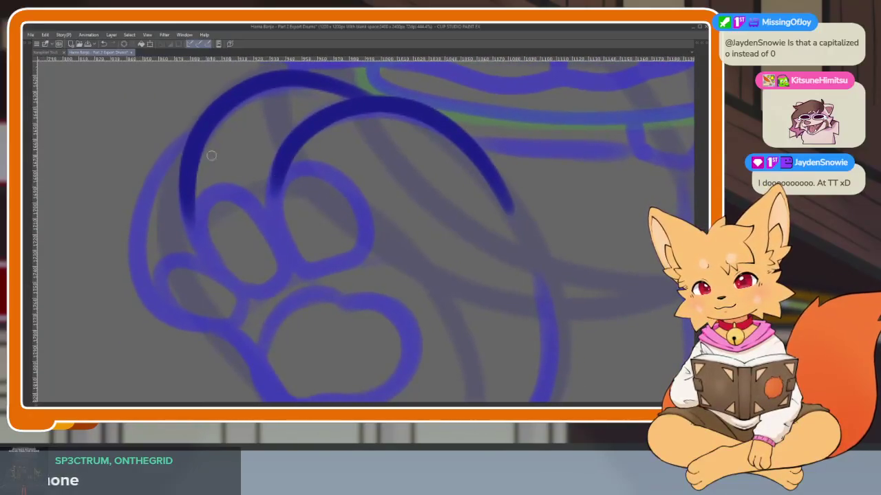
mouse_move(204, 118)
mouse_down()
mouse_move(138, 227)
mouse_move(190, 323)
mouse_move(249, 344)
mouse_up()
Close the toe-bean loop and ink the paw's left side downward.
scroll(426, 319, down, 2)
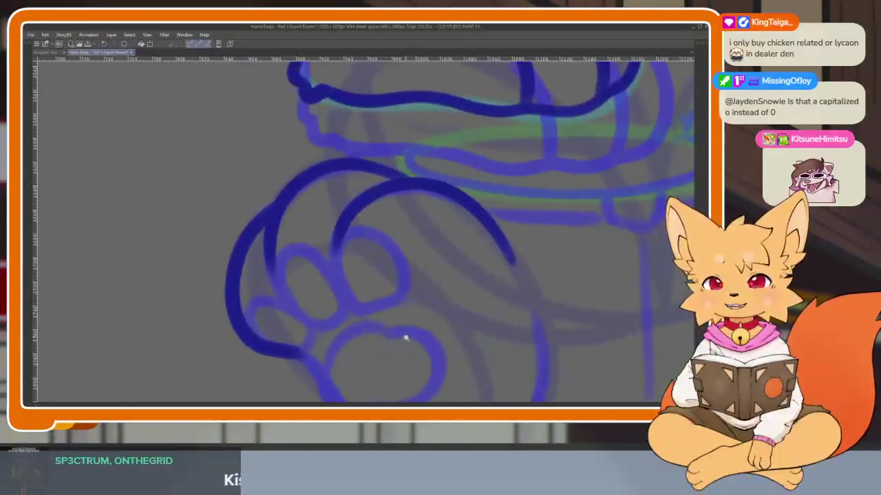
scroll(416, 337, up, 2)
scroll(413, 340, up, 2)
scroll(417, 346, up, 1)
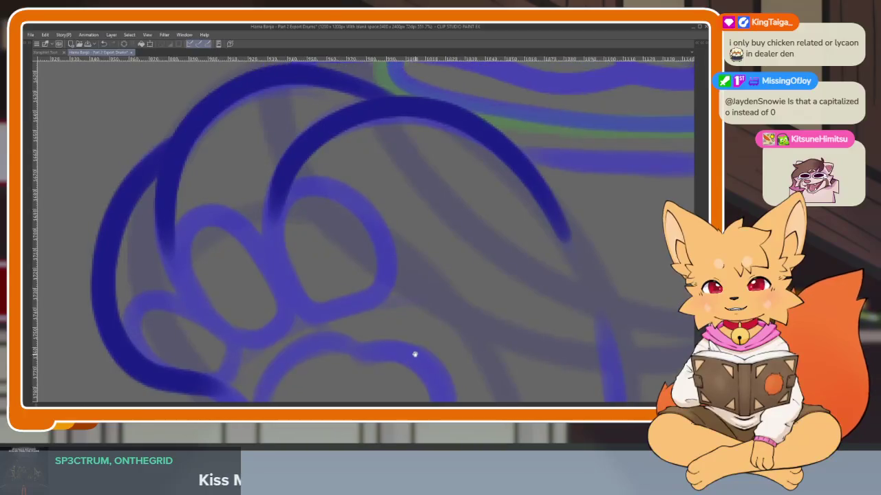
mouse_move(281, 194)
mouse_down()
mouse_move(273, 263)
mouse_move(335, 309)
mouse_up()
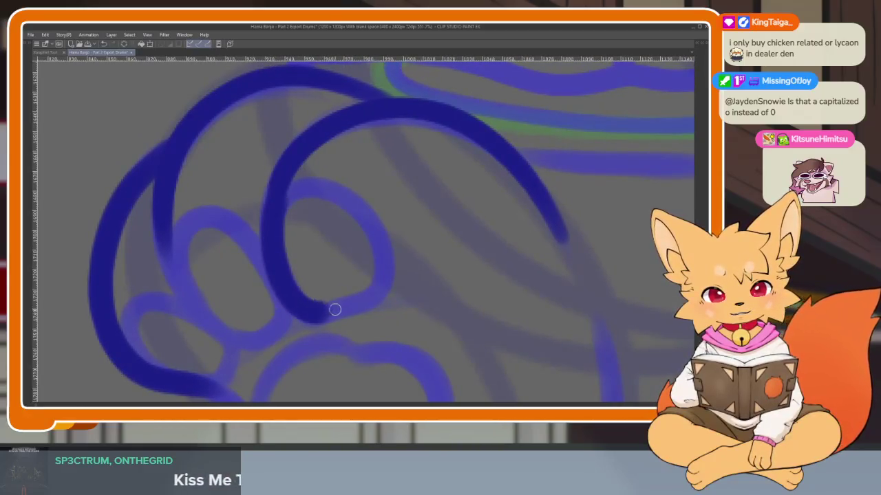
drag(382, 261, 295, 186)
mouse_move(173, 258)
mouse_down()
mouse_move(172, 243)
mouse_move(234, 340)
mouse_move(279, 291)
mouse_move(199, 218)
mouse_move(233, 288)
mouse_up()
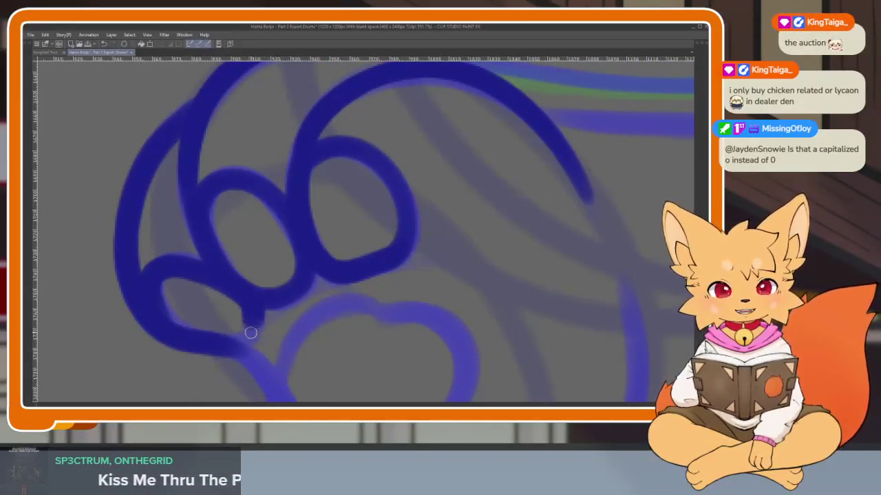
Tilt the canvas, then trace the hind paw's bottom curve and its big central pad.
scroll(388, 334, right, 5)
scroll(422, 282, down, 3)
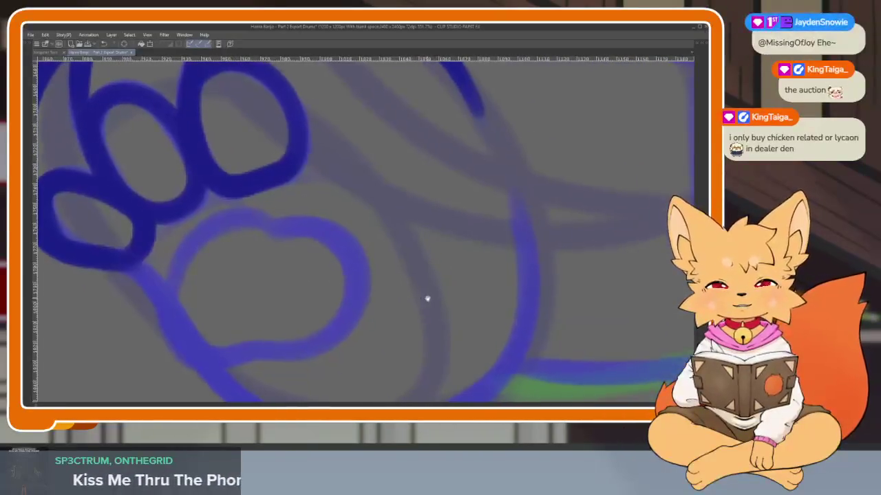
scroll(460, 307, right, 3)
scroll(485, 307, left, 3)
scroll(440, 327, down, 2)
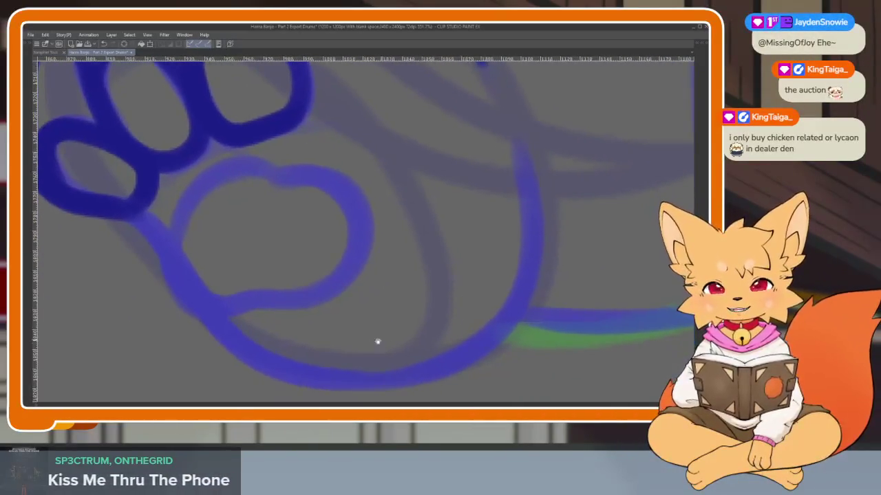
drag(374, 346, 378, 347)
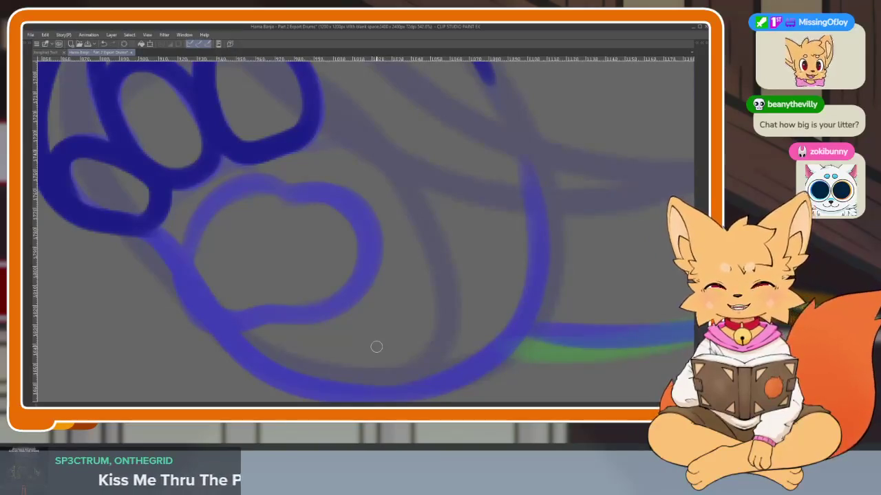
drag(464, 315, 477, 290)
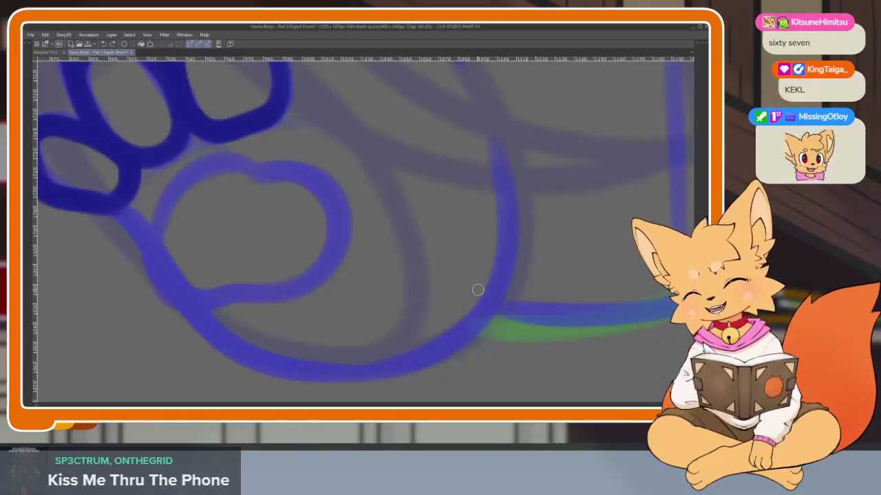
mouse_move(466, 335)
mouse_down()
mouse_move(418, 313)
mouse_move(429, 328)
mouse_up()
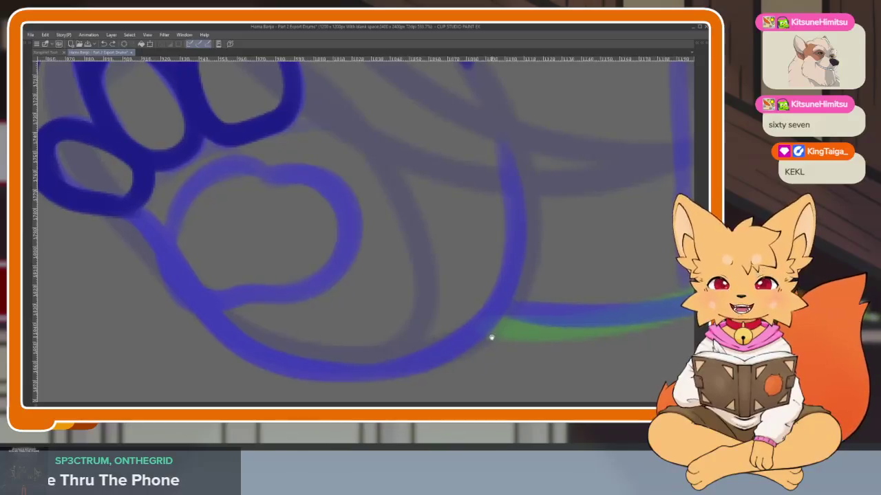
mouse_move(485, 324)
mouse_down()
mouse_move(499, 345)
mouse_move(500, 336)
mouse_up()
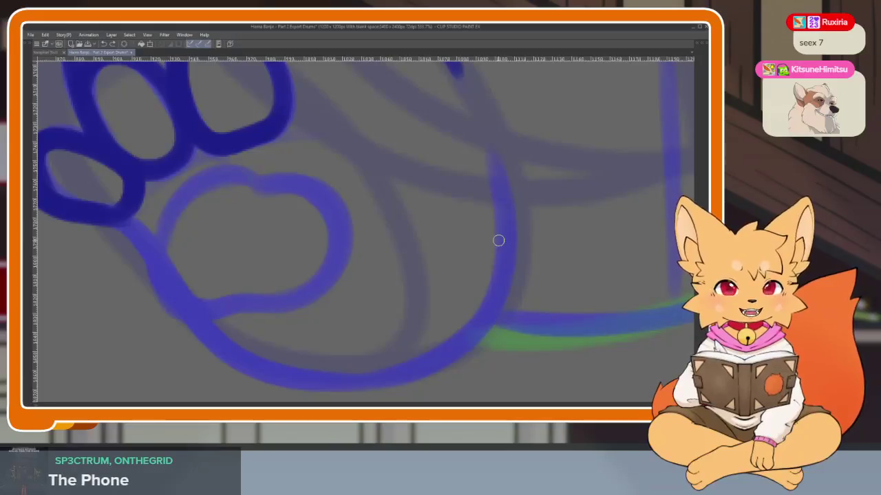
mouse_move(507, 206)
mouse_down()
mouse_move(448, 353)
mouse_move(281, 379)
mouse_move(201, 322)
mouse_up()
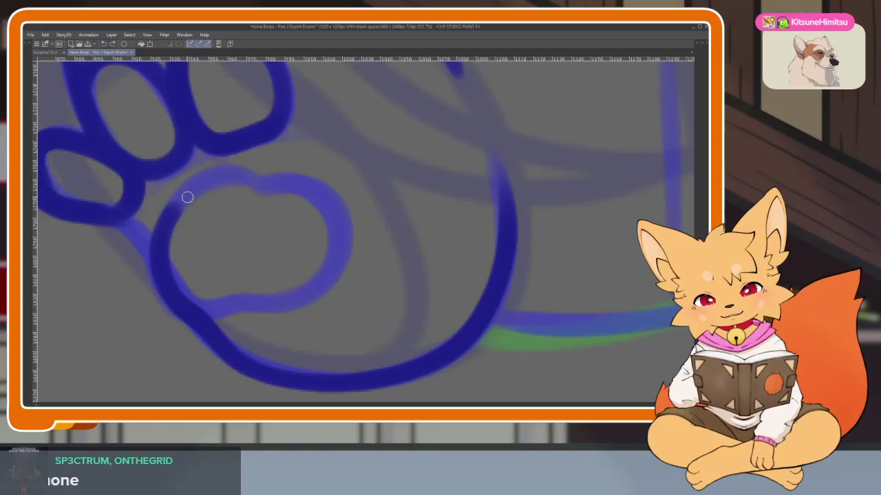
mouse_move(322, 195)
mouse_down()
mouse_move(285, 295)
mouse_move(186, 309)
mouse_move(150, 243)
mouse_up()
Mirror the canvas to check the lines, then ink the second paw's outer arc.
scroll(461, 330, down, 5)
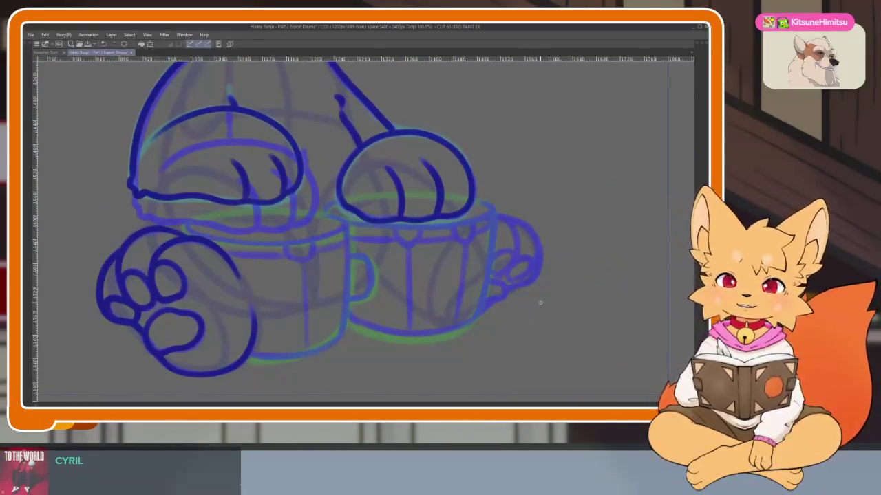
key(h)
scroll(339, 324, up, 3)
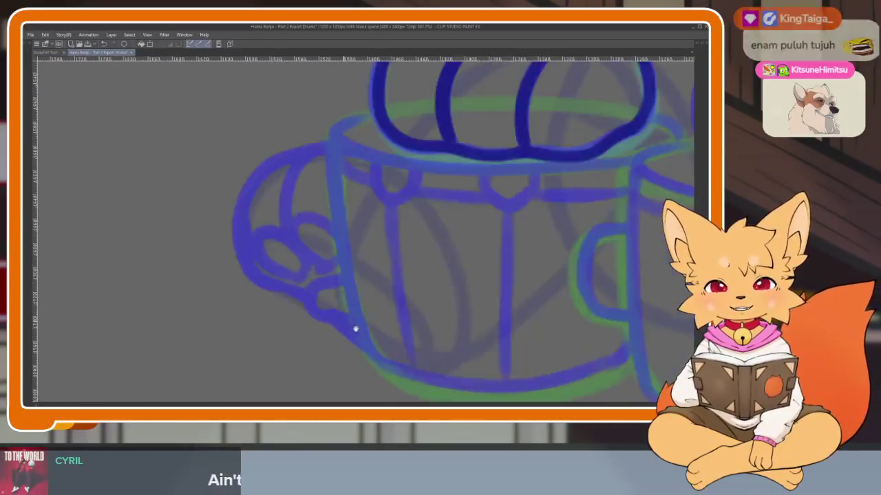
scroll(356, 328, up, 2)
scroll(356, 317, down, 2)
scroll(338, 324, up, 4)
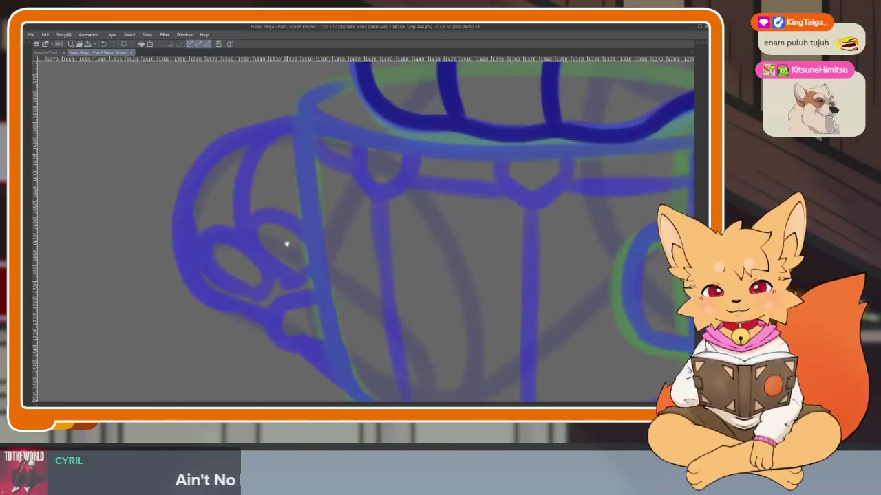
scroll(283, 247, down, 2)
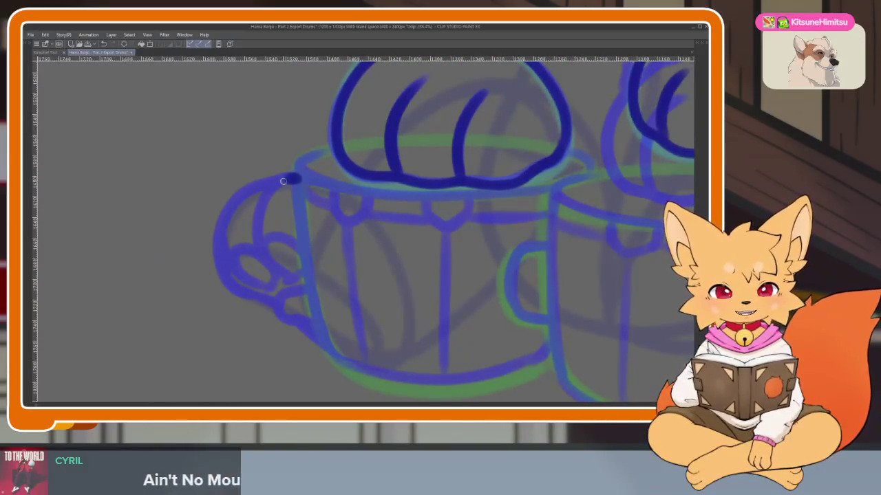
scroll(315, 244, up, 1)
scroll(309, 244, up, 2)
scroll(309, 244, up, 1)
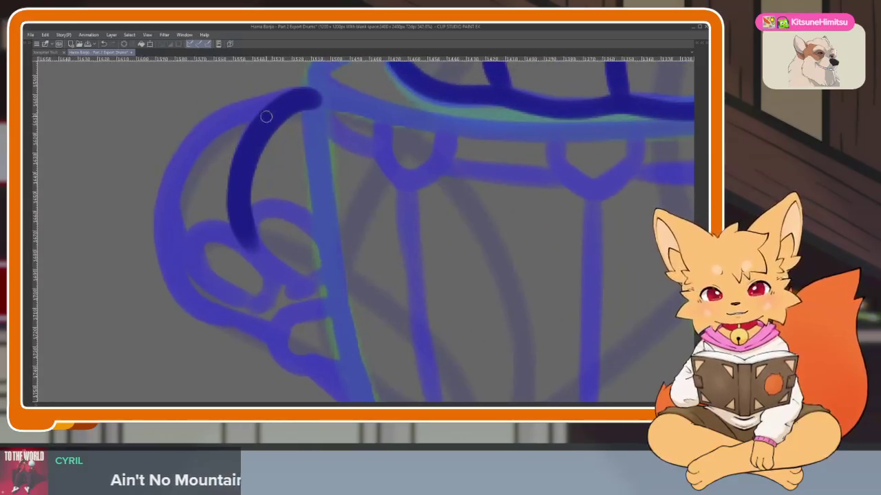
mouse_move(275, 110)
mouse_down()
mouse_move(173, 197)
mouse_move(216, 279)
mouse_up()
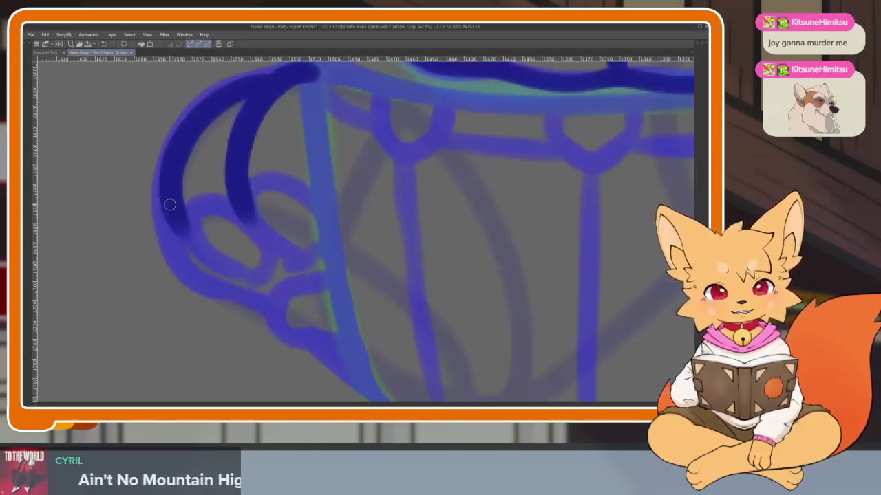
drag(171, 202, 209, 292)
Ink the paw's lower end, its inner arc and a curl loop beside the left drum.
drag(382, 352, 352, 342)
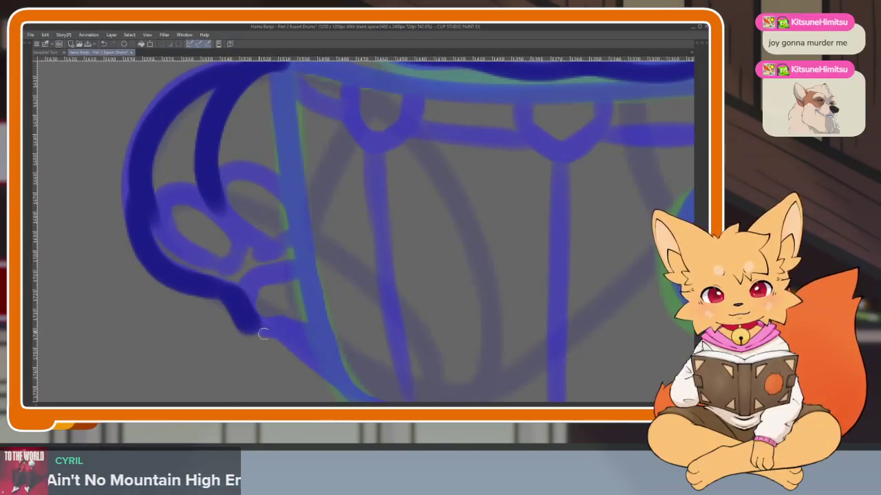
drag(244, 320, 310, 337)
drag(282, 269, 330, 330)
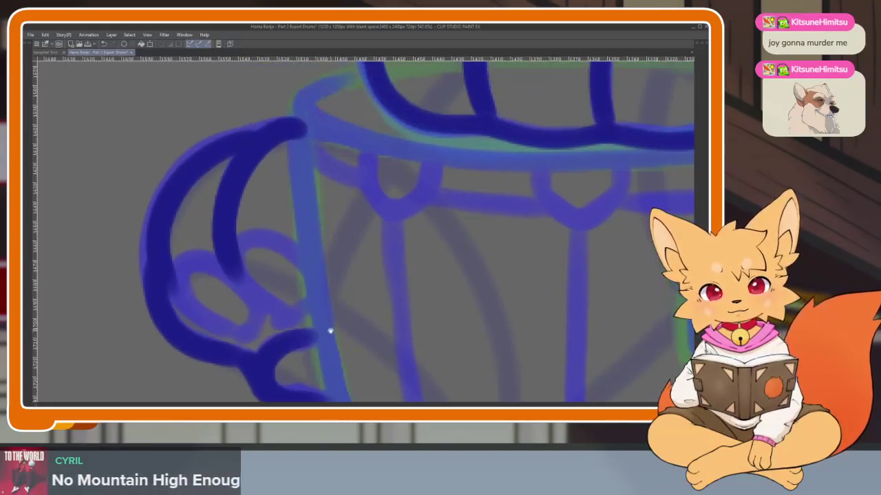
drag(238, 246, 276, 314)
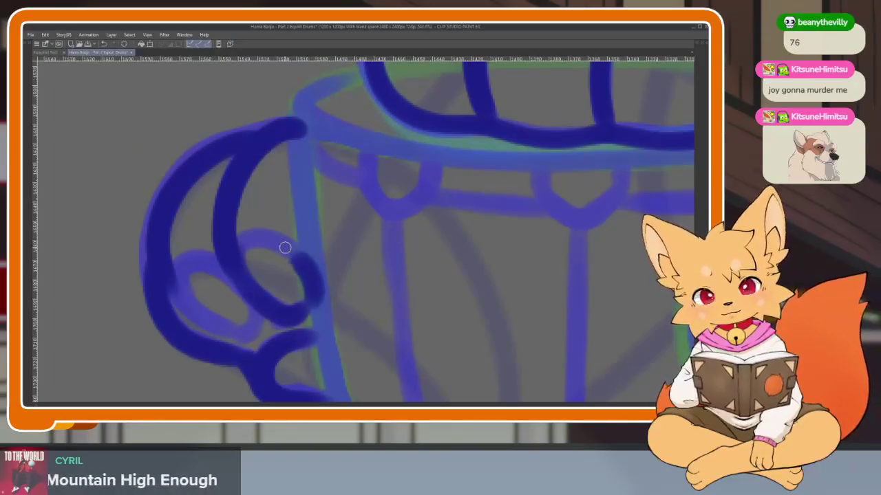
mouse_move(186, 275)
mouse_down()
mouse_move(177, 268)
mouse_move(252, 309)
mouse_move(208, 323)
mouse_up()
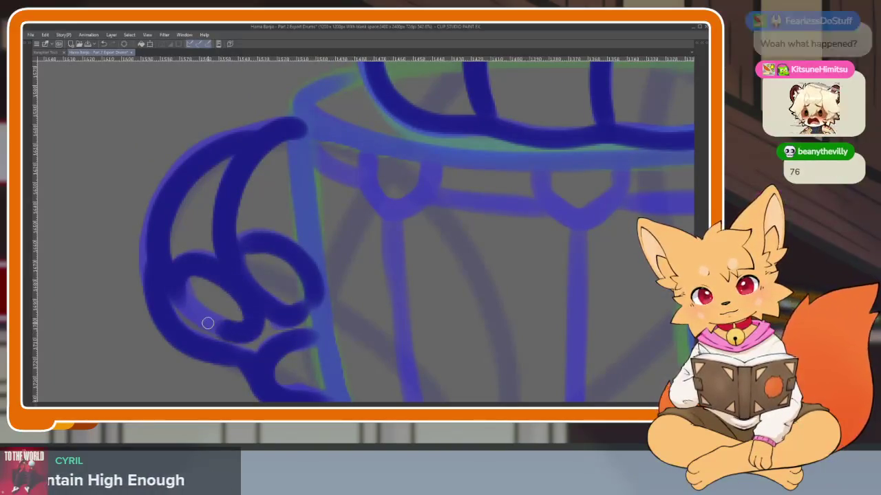
scroll(207, 323, down, 5)
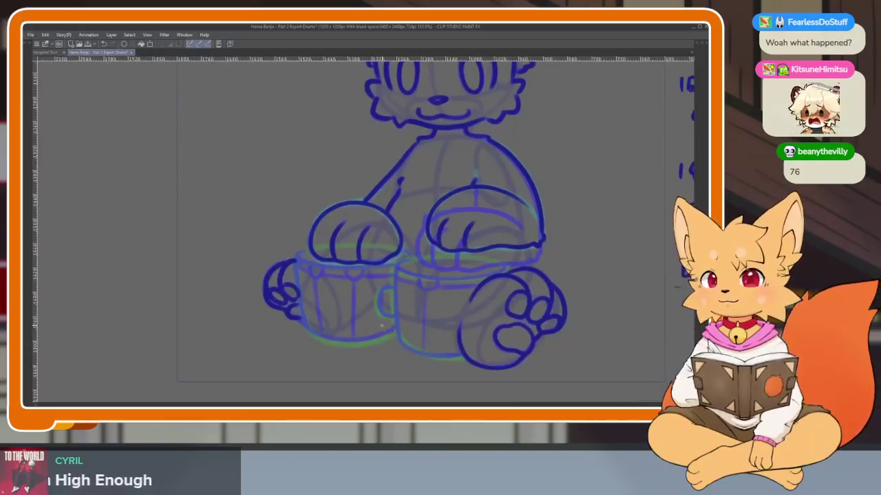
scroll(381, 326, down, 2)
scroll(437, 311, up, 2)
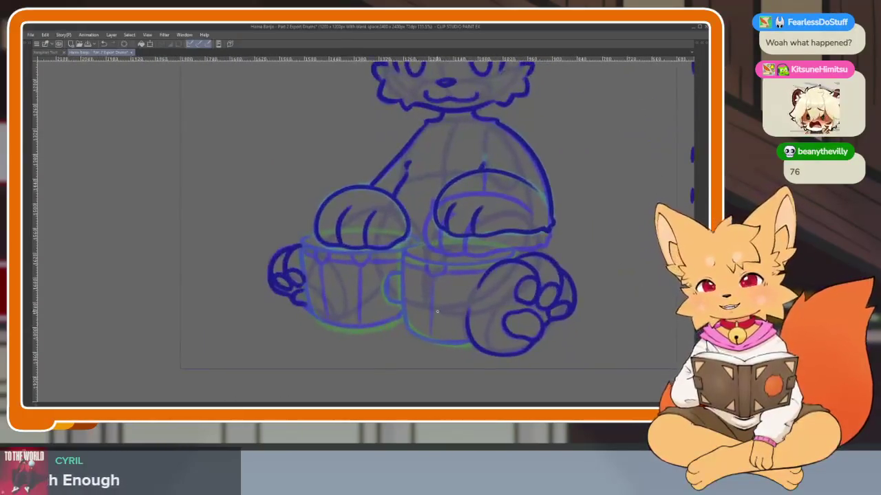
scroll(437, 311, up, 1)
scroll(419, 320, up, 1)
scroll(393, 314, up, 2)
scroll(406, 323, up, 1)
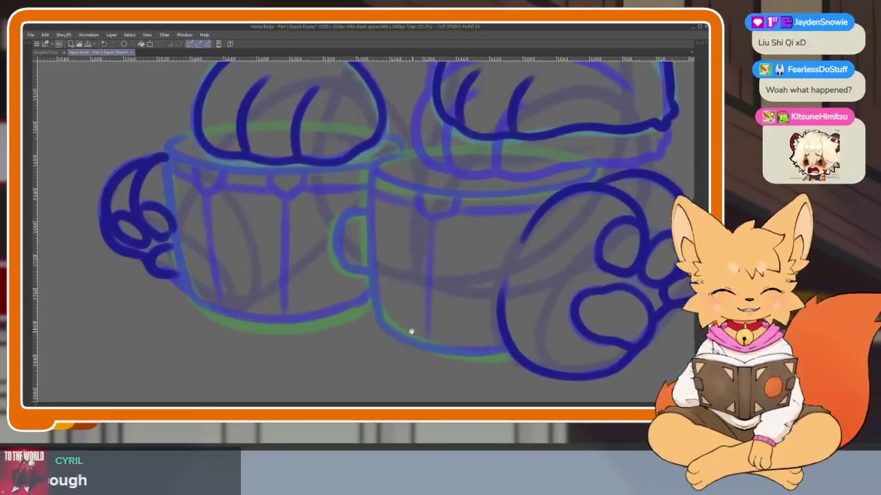
scroll(419, 315, down, 1)
scroll(384, 337, up, 1)
scroll(399, 344, up, 1)
scroll(426, 346, up, 2)
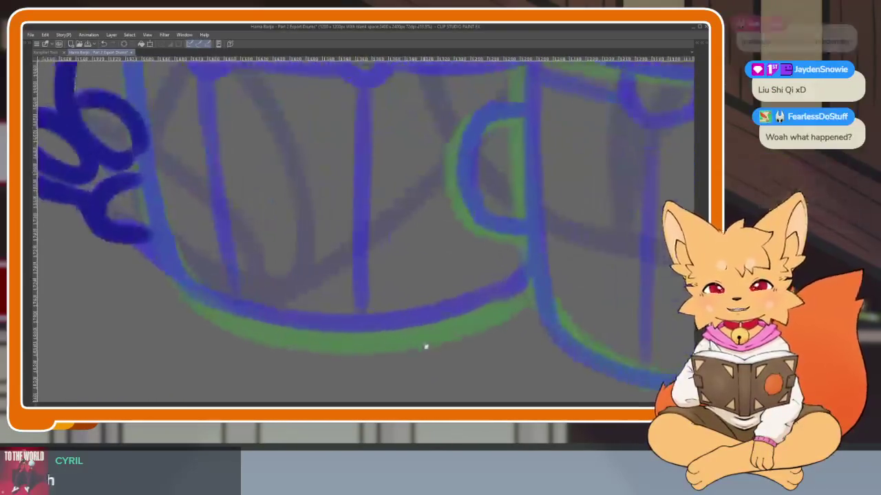
scroll(426, 347, down, 1)
scroll(467, 323, up, 1)
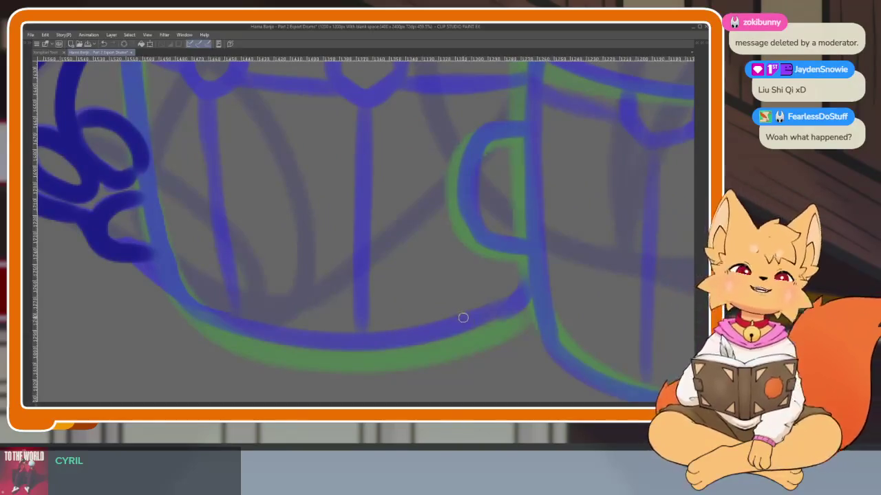
scroll(463, 314, down, 1)
scroll(437, 330, up, 1)
scroll(436, 340, down, 1)
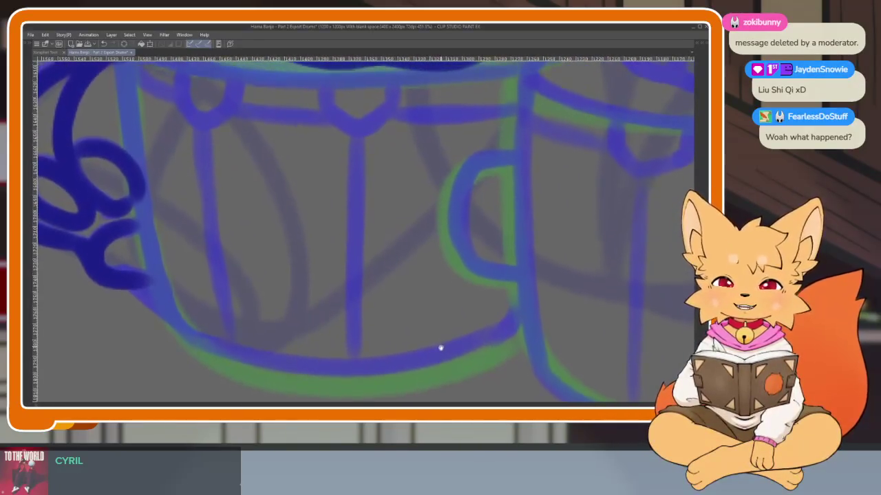
scroll(440, 350, down, 1)
scroll(432, 339, up, 2)
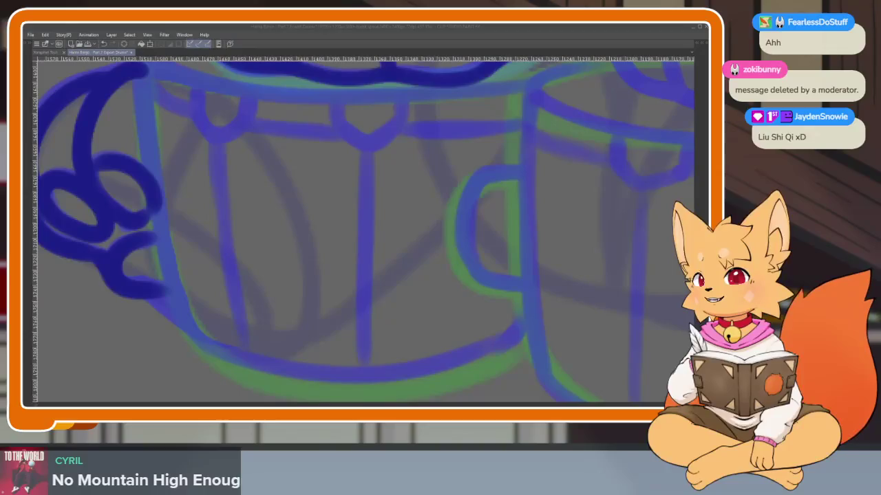
Undo the stray dot on the drum and frame the left drum's rim under the paw.
click(360, 294)
key(ctrl+z)
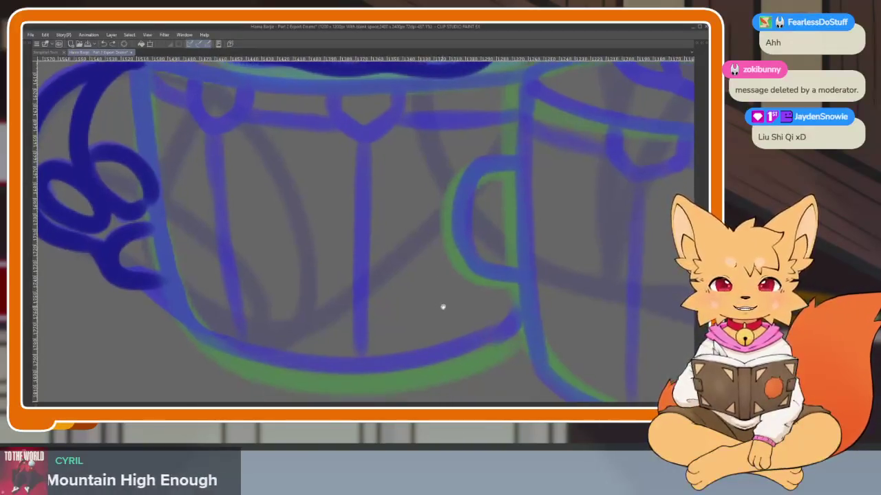
scroll(444, 306, down, 2)
scroll(451, 335, up, 2)
scroll(451, 335, up, 3)
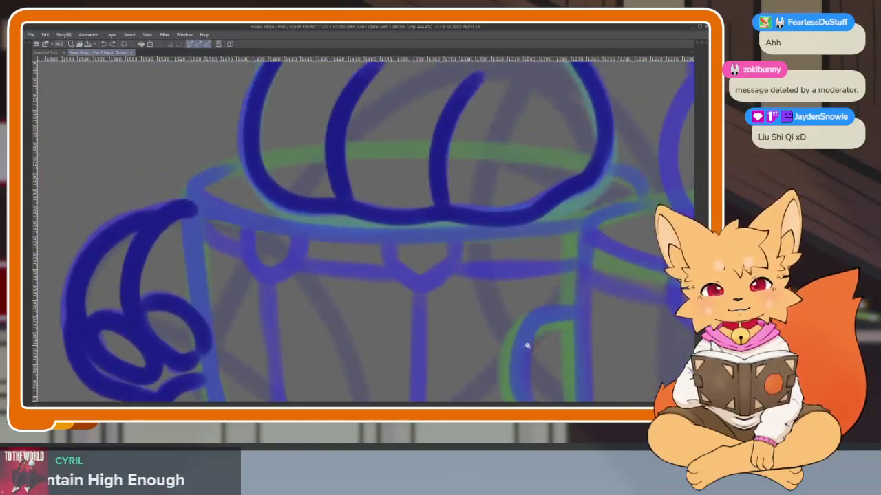
scroll(525, 346, up, 3)
scroll(535, 351, up, 1)
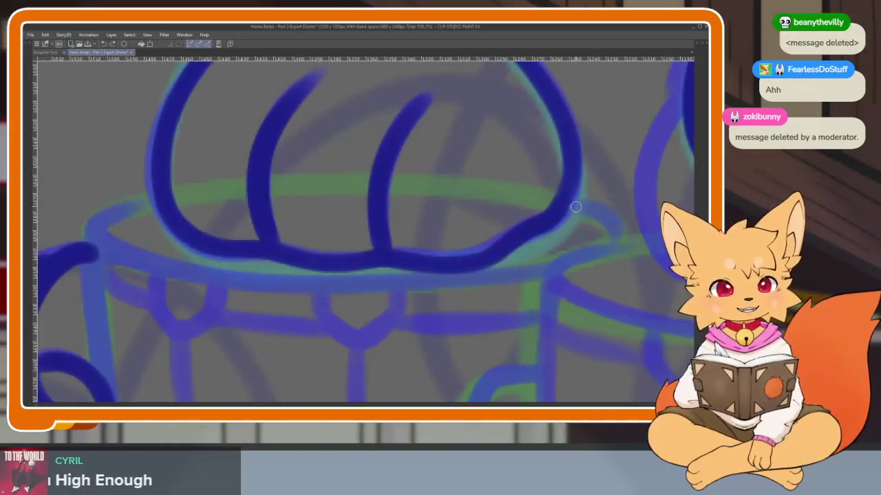
drag(584, 242, 558, 267)
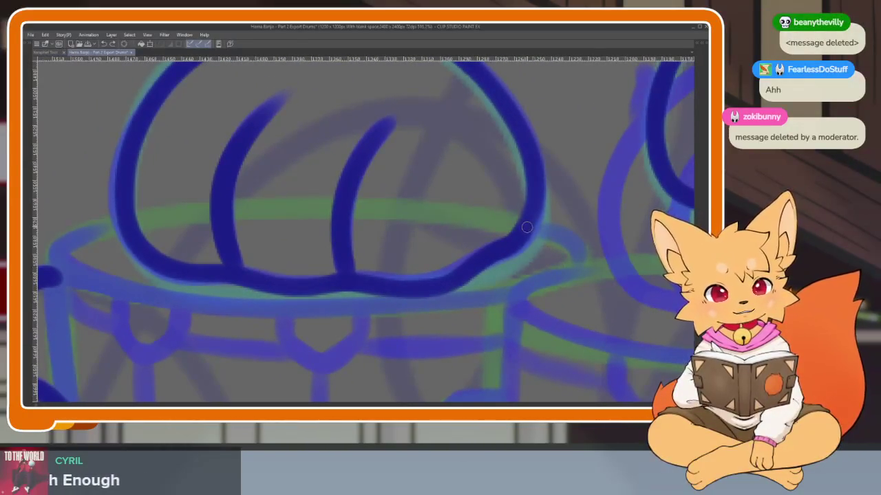
mouse_move(511, 305)
mouse_down()
mouse_move(583, 298)
mouse_move(409, 318)
mouse_move(236, 309)
mouse_move(126, 265)
mouse_up()
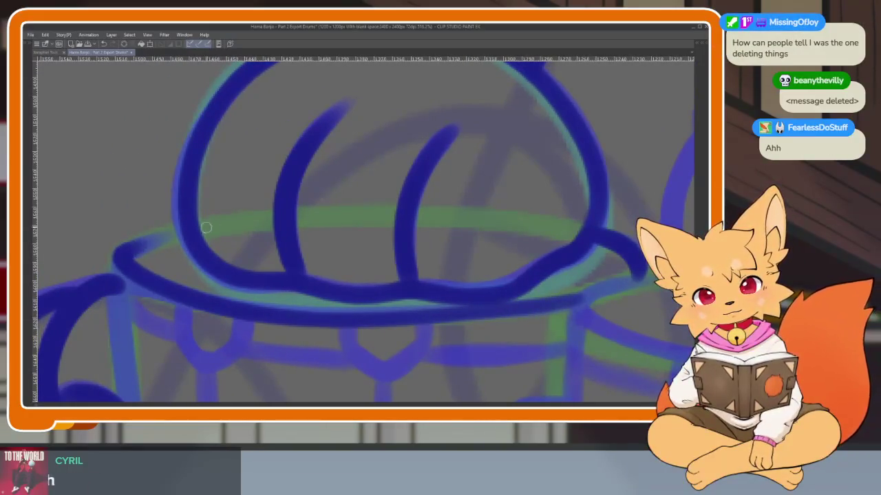
scroll(500, 309, down, 2)
scroll(501, 313, up, 2)
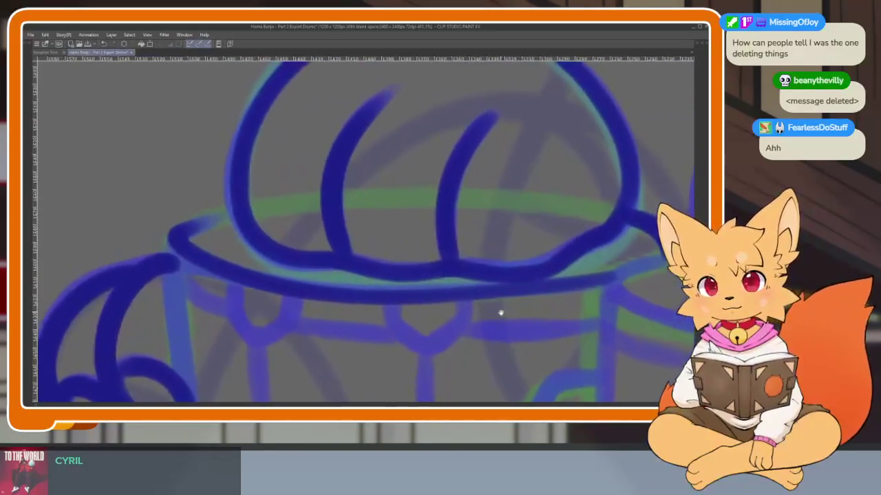
drag(501, 313, 478, 321)
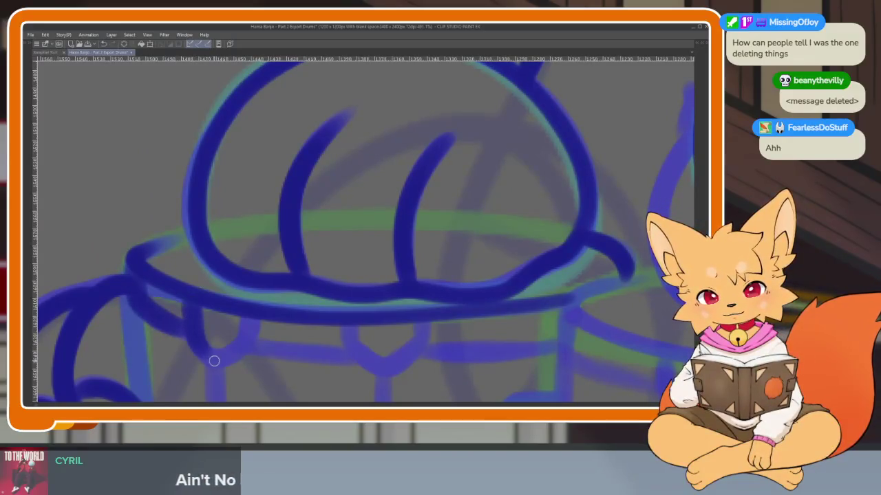
Ink two hanging tabs under the left drum's rim.
drag(426, 308, 392, 273)
drag(313, 290, 322, 319)
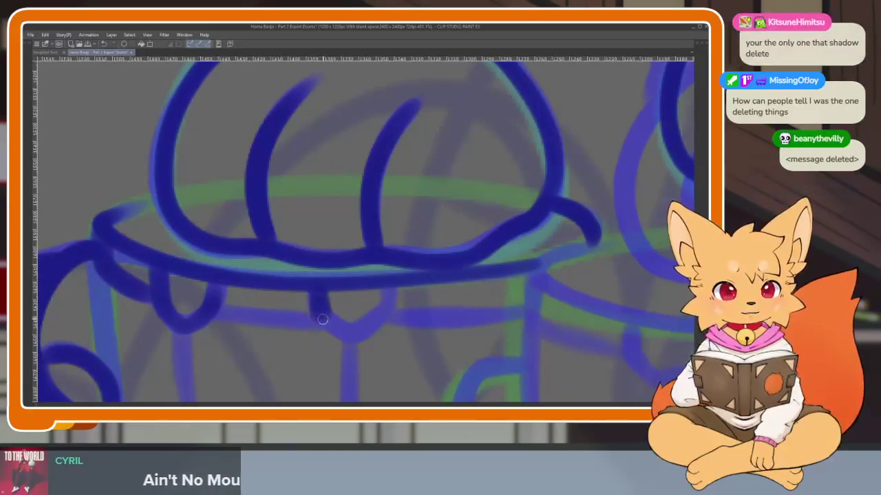
drag(541, 302, 493, 298)
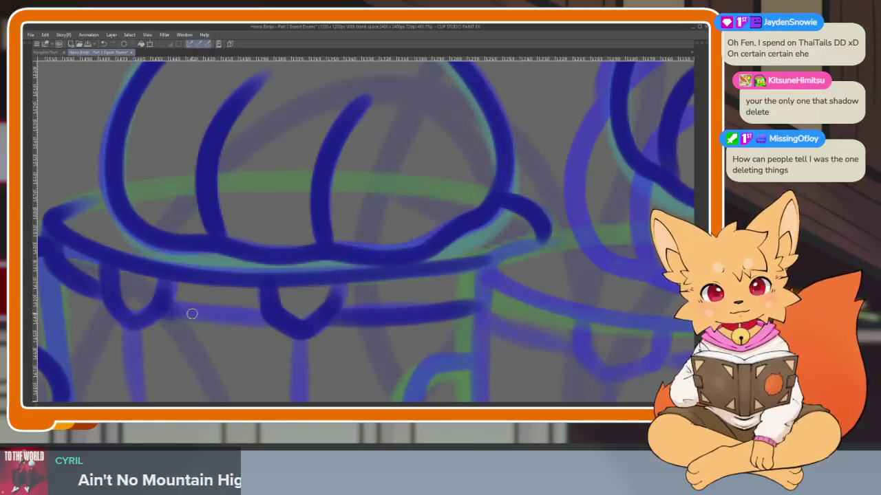
scroll(475, 311, down, 5)
Ink the left drum's bottom edge across both halves.
scroll(432, 349, up, 5)
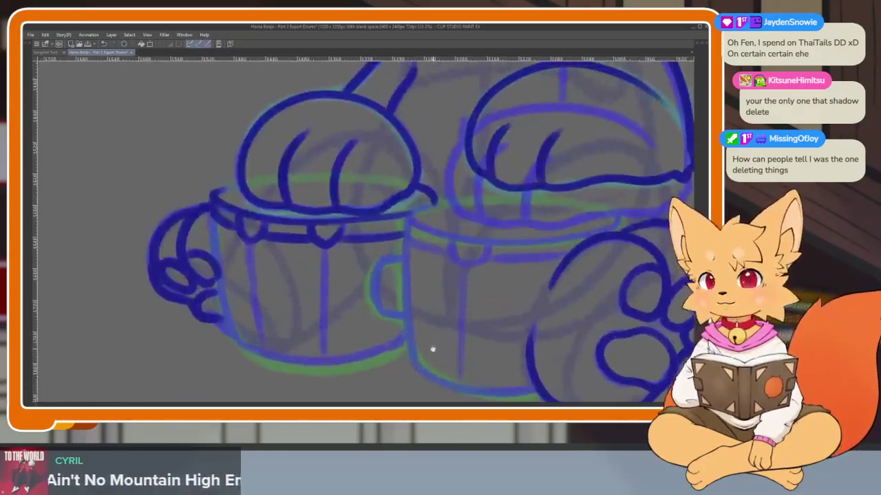
drag(432, 349, 413, 357)
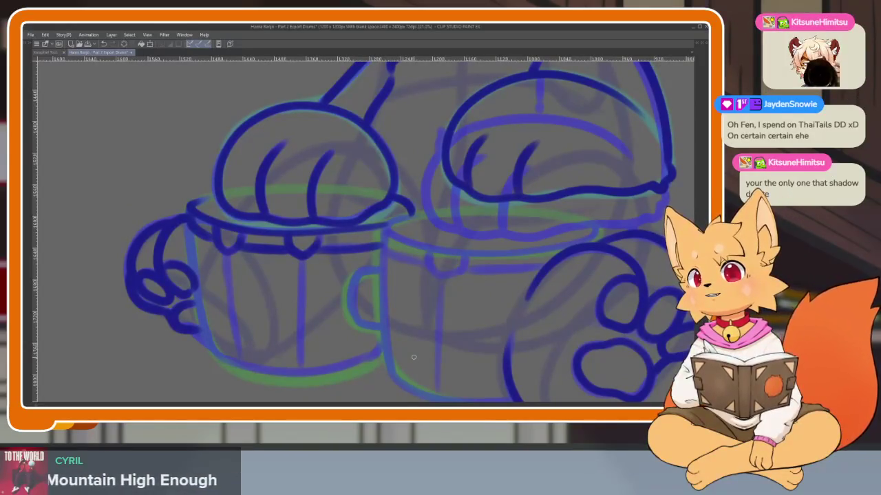
scroll(387, 366, up, 2)
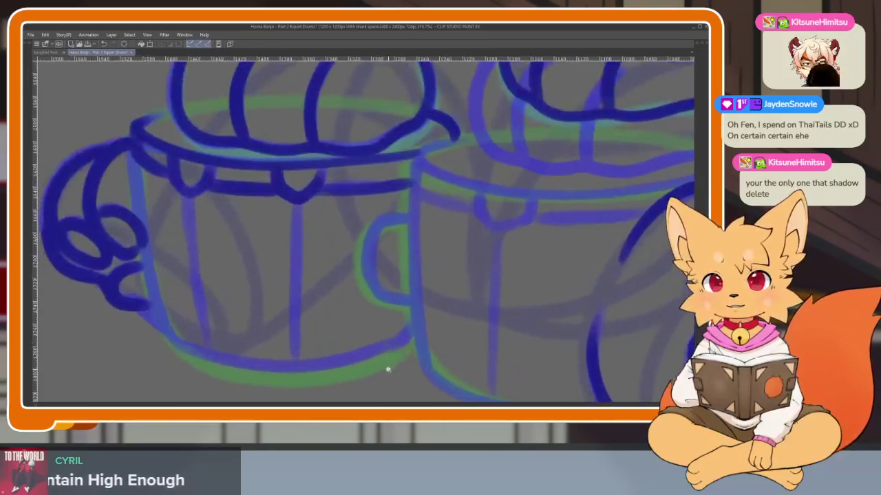
scroll(374, 366, up, 2)
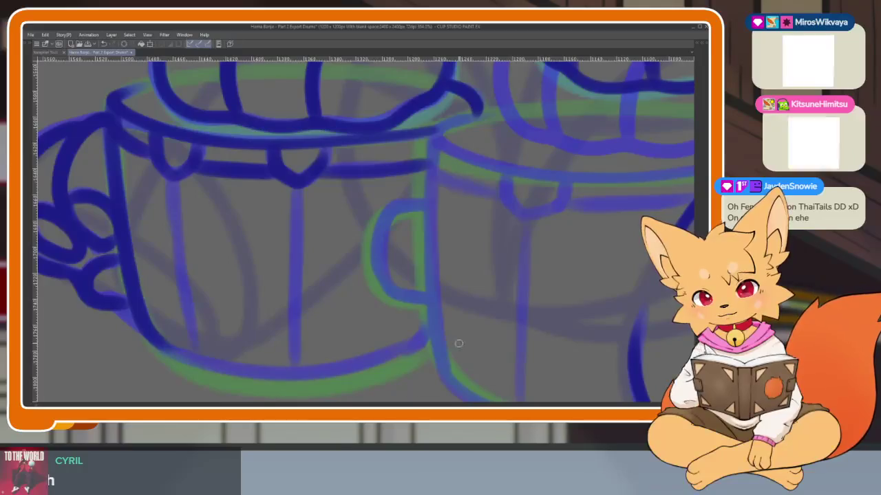
drag(299, 377, 144, 340)
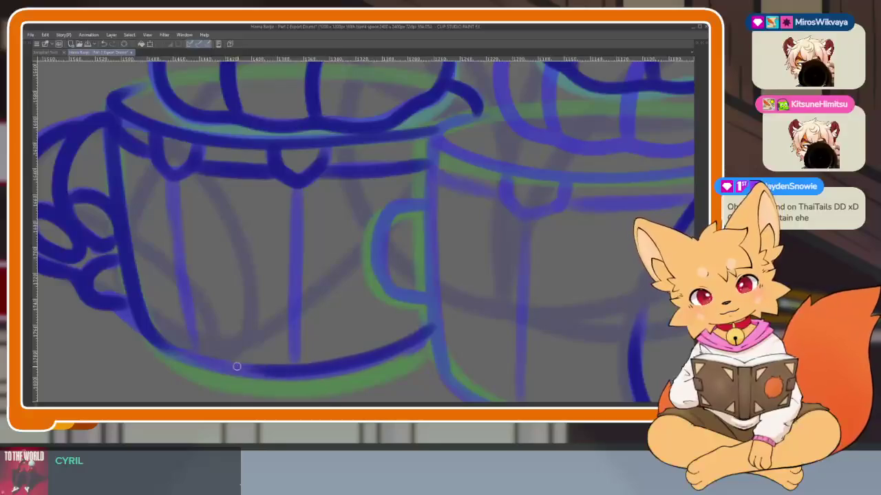
drag(423, 335, 326, 371)
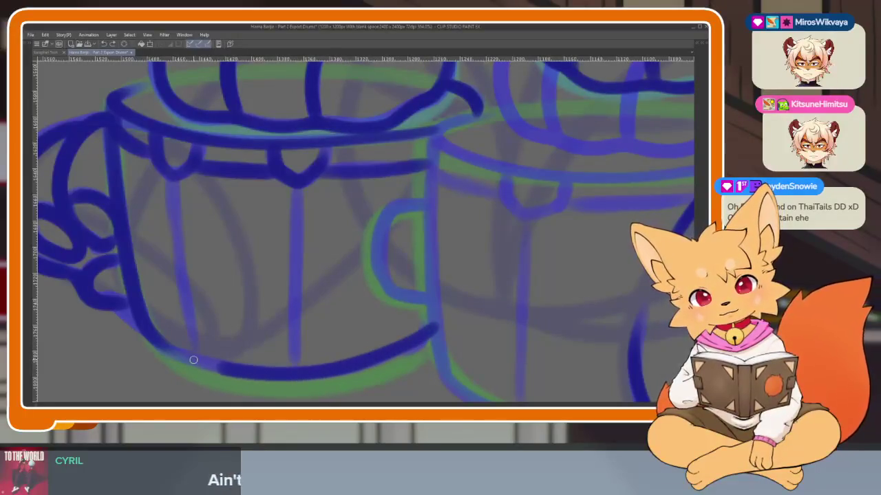
Ink a vertical slat on the left drum down to its bottom edge.
scroll(332, 305, down, 5)
scroll(432, 330, up, 6)
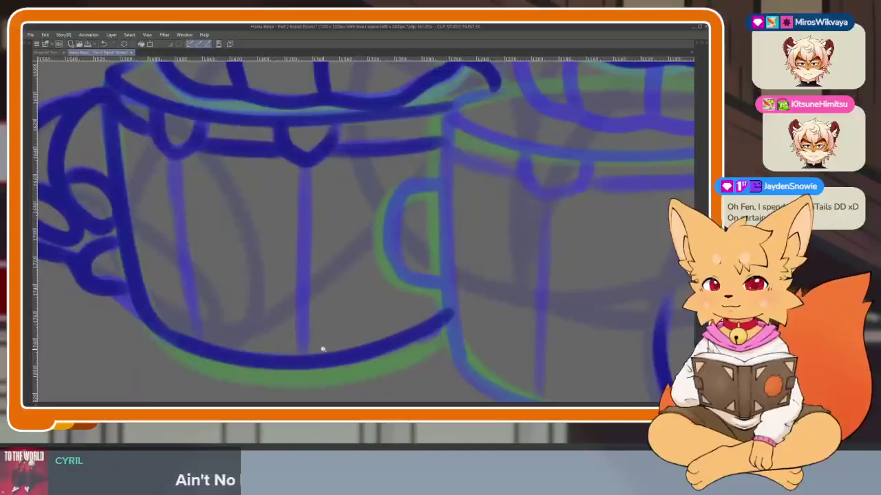
scroll(383, 333, up, 1)
scroll(383, 332, up, 1)
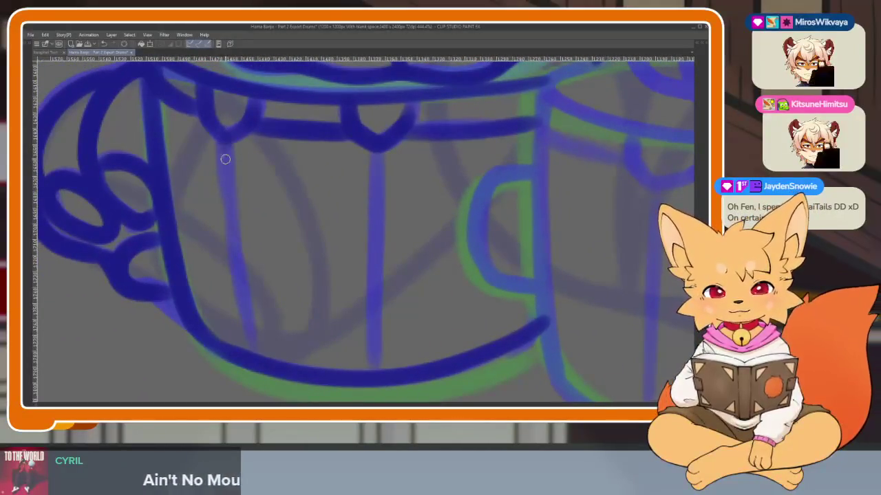
drag(222, 143, 243, 322)
drag(377, 202, 371, 364)
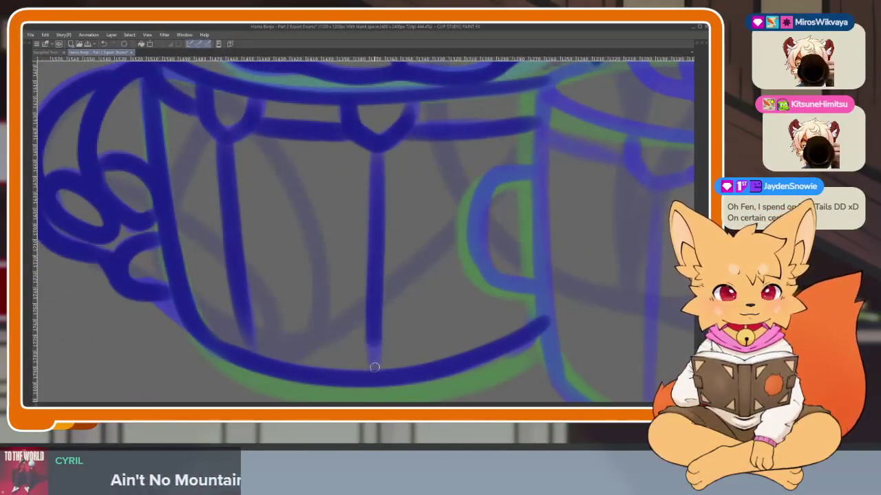
scroll(309, 350, down, 2)
scroll(357, 315, down, 3)
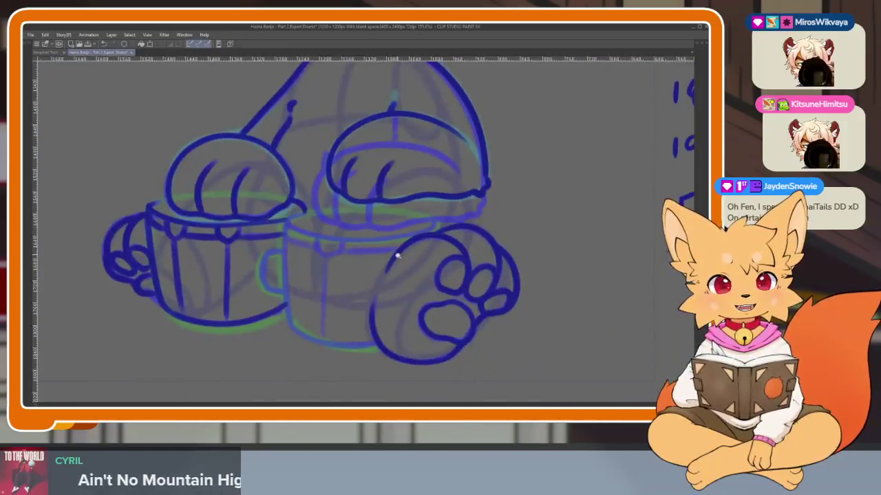
Try a short hook stroke on the right drum, then undo it.
scroll(393, 256, up, 2)
scroll(516, 310, up, 2)
scroll(487, 271, up, 2)
scroll(565, 309, up, 1)
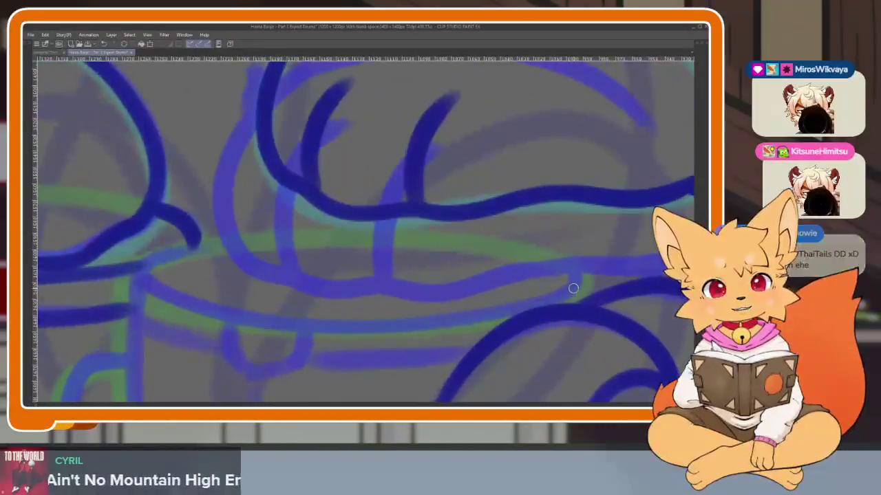
mouse_move(576, 285)
mouse_down()
mouse_move(552, 261)
mouse_move(324, 335)
mouse_move(183, 301)
mouse_move(159, 261)
mouse_up()
key(ctrl+z)
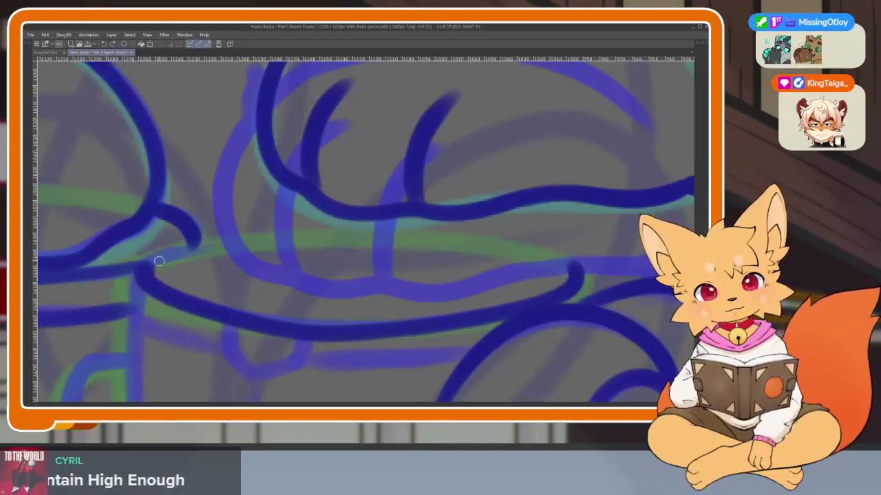
Ink a freehand rim line across the right drum's top.
mouse_move(515, 252)
mouse_down()
mouse_move(344, 238)
mouse_move(165, 265)
mouse_up()
scroll(575, 291, down, 5)
scroll(575, 291, down, 3)
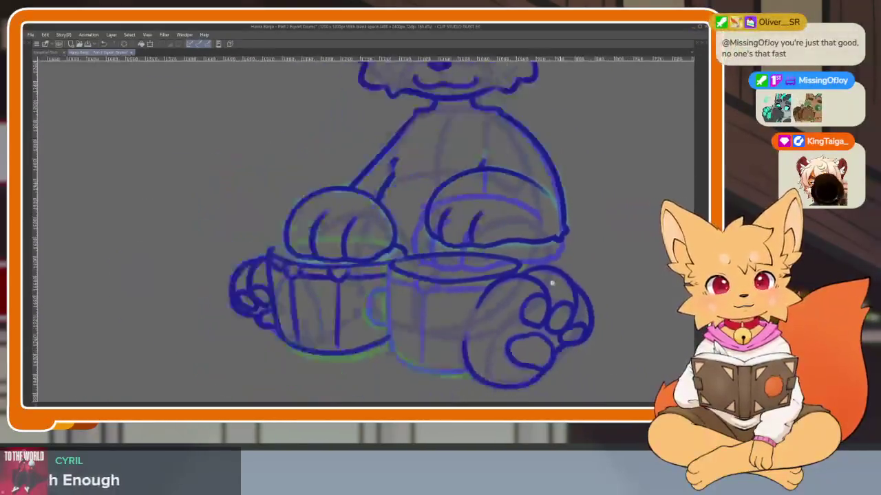
scroll(551, 285, down, 2)
scroll(537, 296, up, 5)
scroll(525, 310, up, 3)
scroll(556, 311, up, 2)
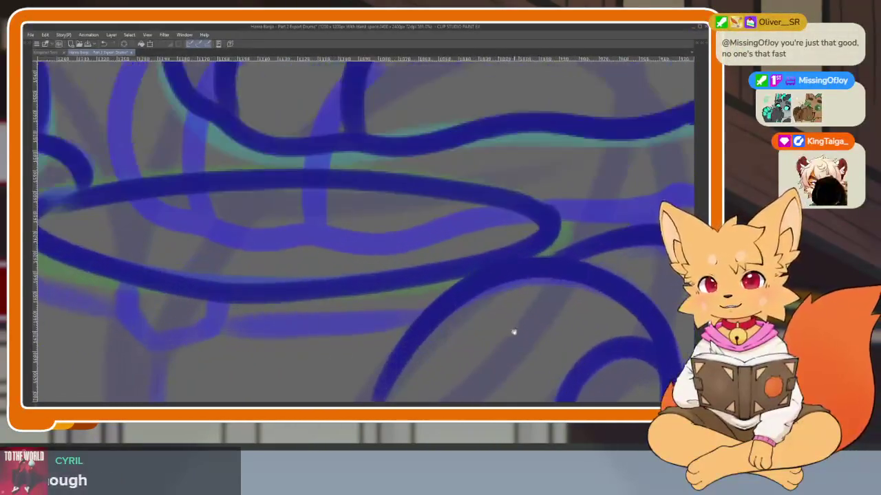
scroll(516, 327, up, 2)
Undo the last two rim strokes and bring the hidden palettes back.
key(ctrl+z)
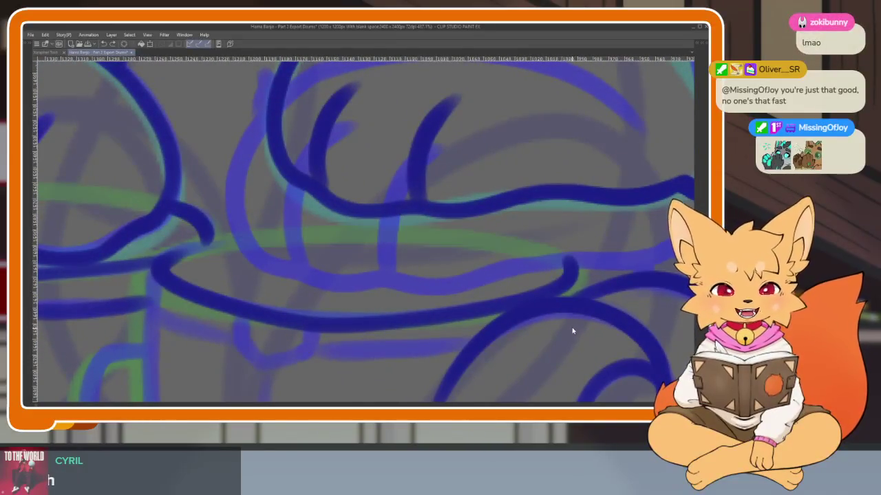
key(ctrl+z)
scroll(574, 328, down, 2)
scroll(571, 334, down, 1)
key(Tab)
Draw an elliptical top rim over the right drum with the Figure > Ellipse sub-tool.
click(30, 225)
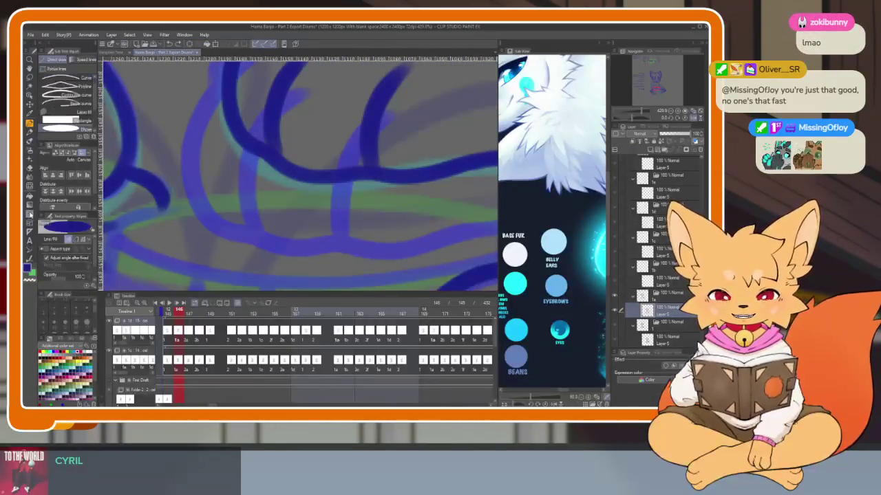
key(Tab)
key(Tab)
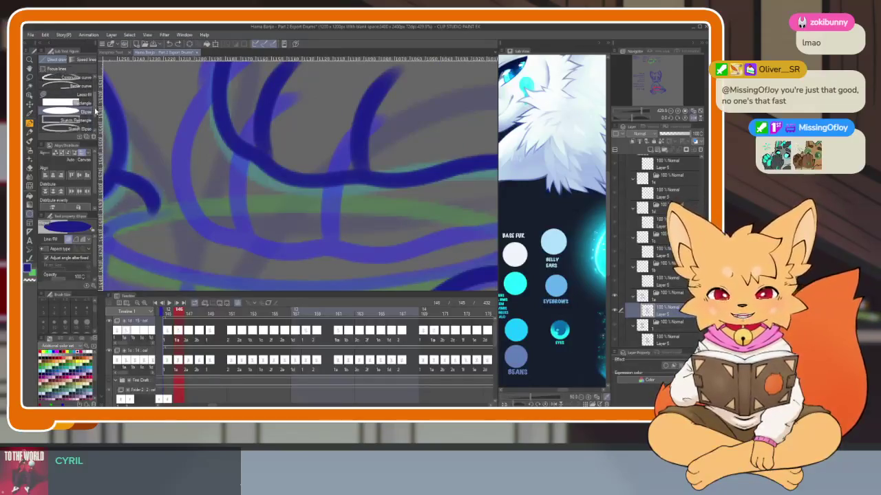
key(Tab)
drag(166, 261, 579, 336)
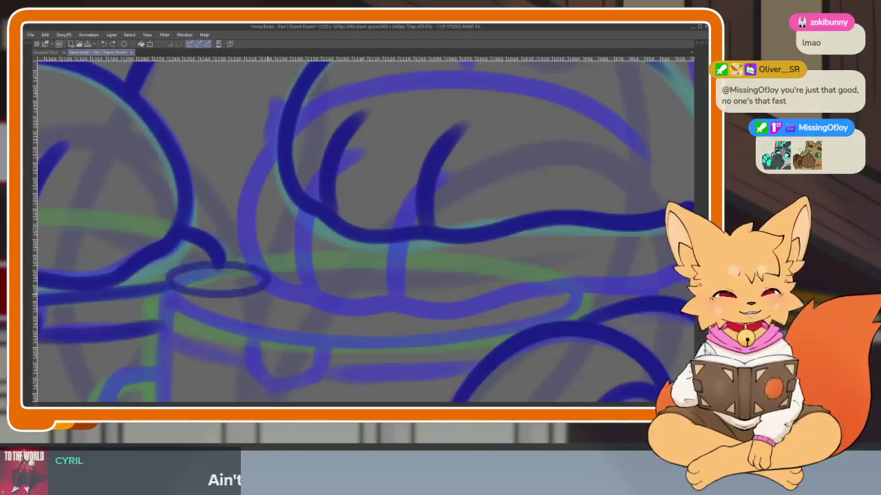
click(570, 337)
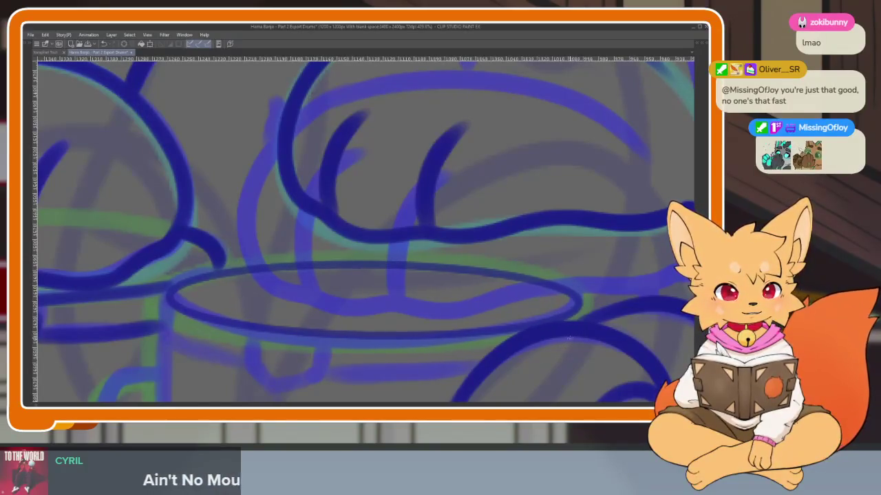
Zoom in and out around the right drum to inspect the new rim.
scroll(570, 338, down, 5)
scroll(564, 324, up, 2)
scroll(552, 316, up, 2)
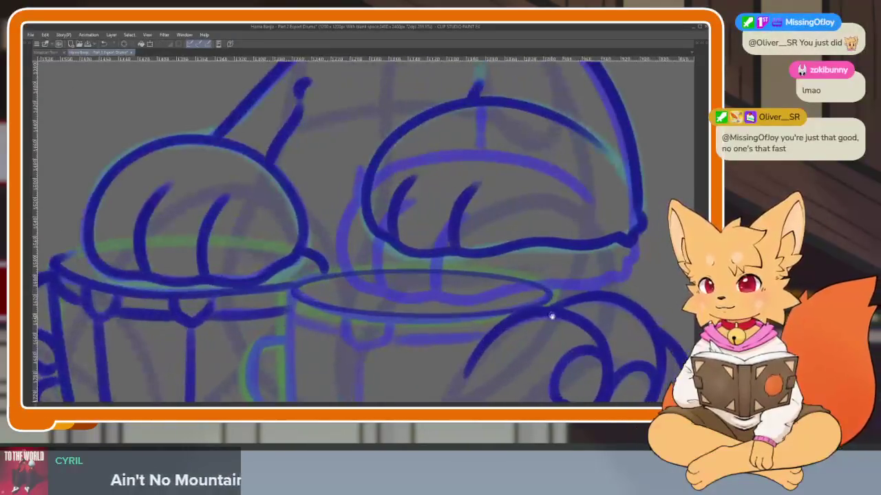
scroll(552, 316, up, 1)
scroll(552, 316, up, 2)
scroll(553, 315, up, 1)
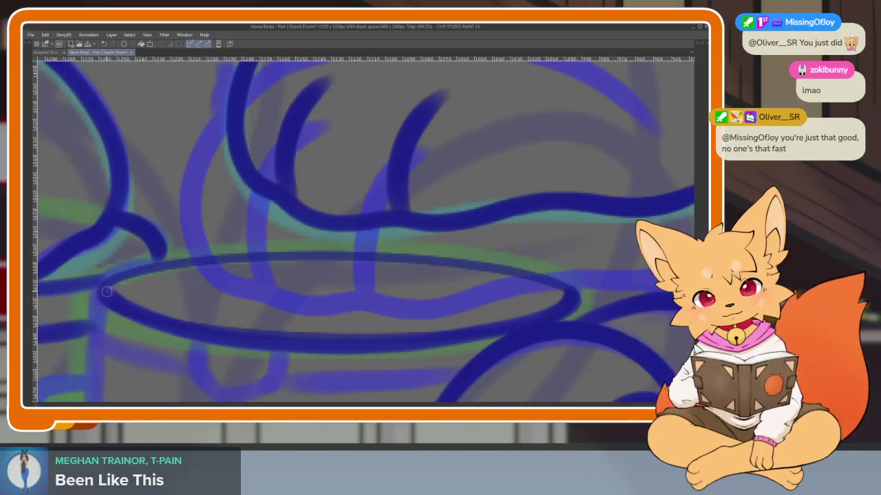
scroll(474, 346, down, 2)
scroll(481, 330, down, 1)
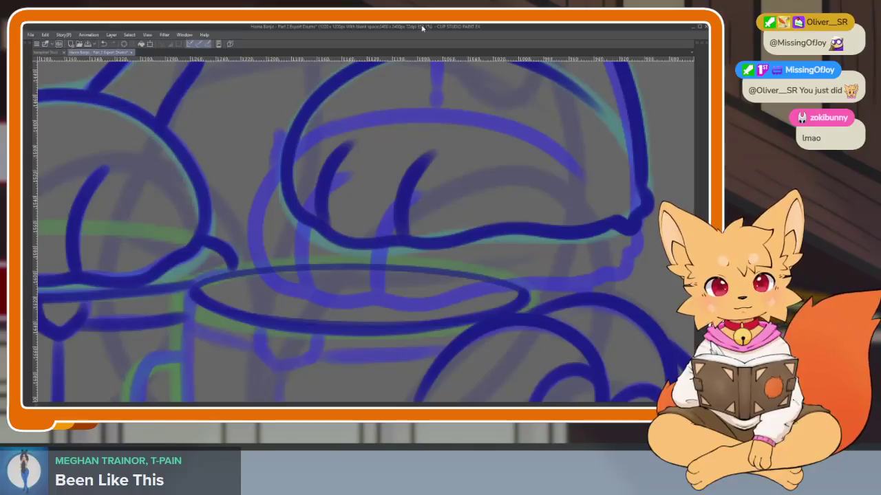
scroll(518, 292, down, 3)
scroll(408, 343, up, 3)
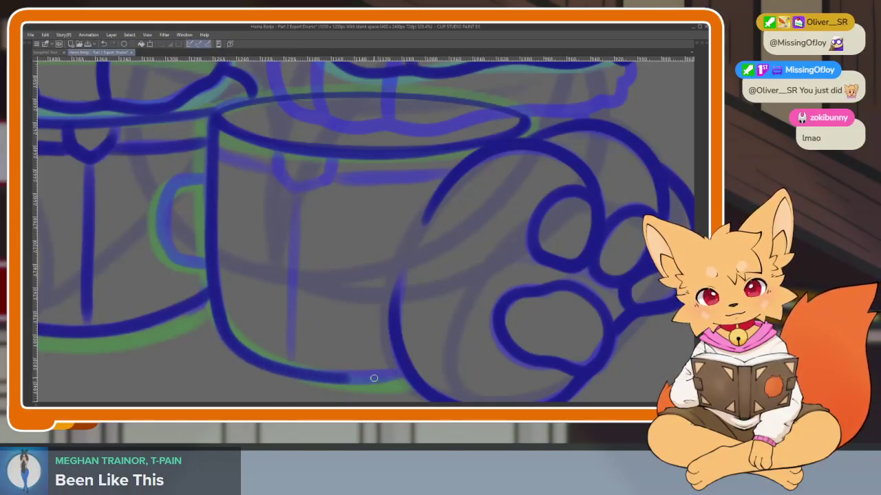
scroll(275, 215, up, 3)
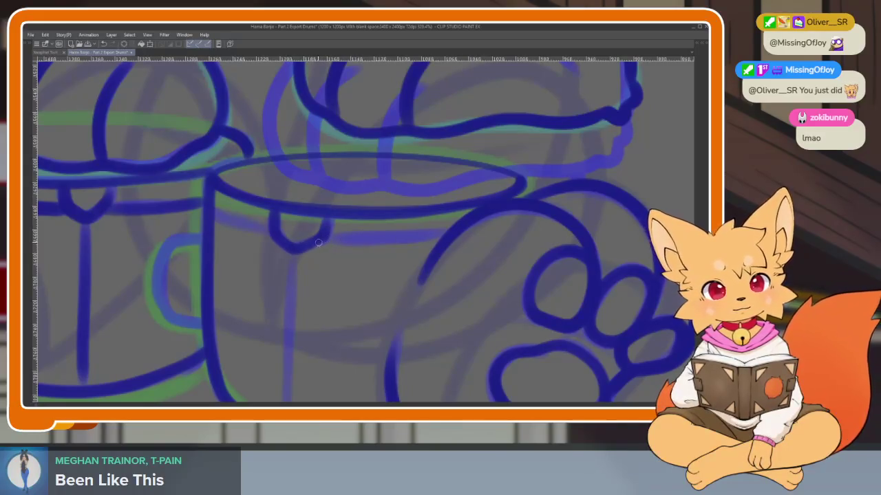
scroll(351, 275, up, 2)
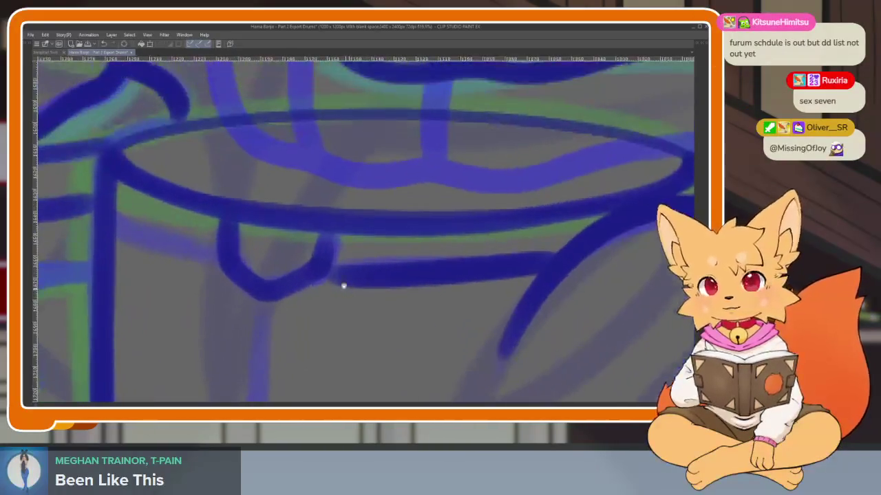
scroll(345, 296, up, 1)
scroll(347, 305, up, 1)
scroll(354, 350, up, 1)
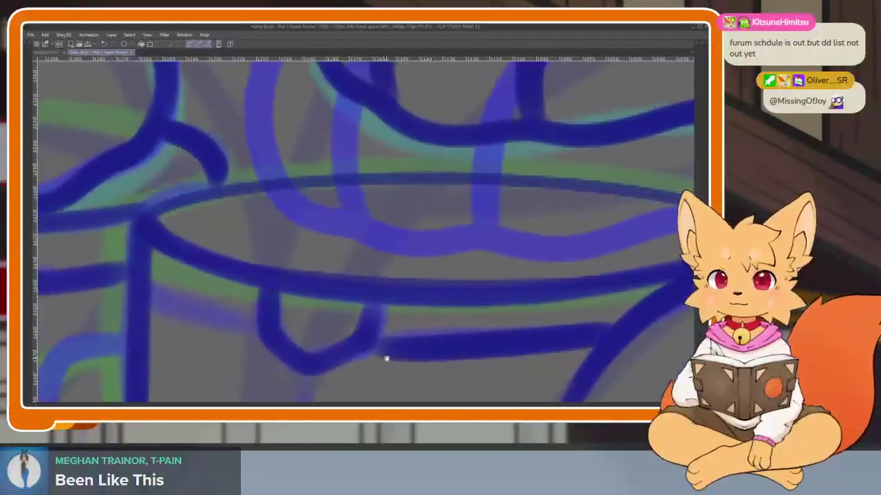
scroll(443, 342, up, 1)
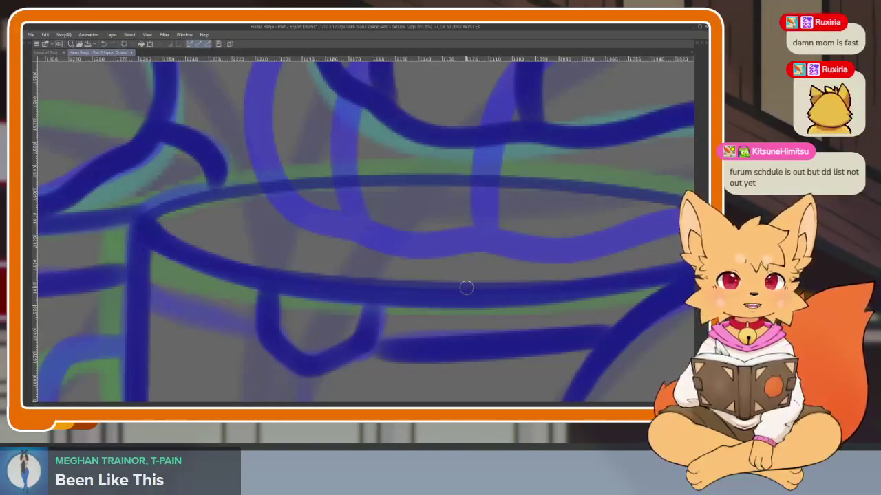
scroll(216, 245, down, 1)
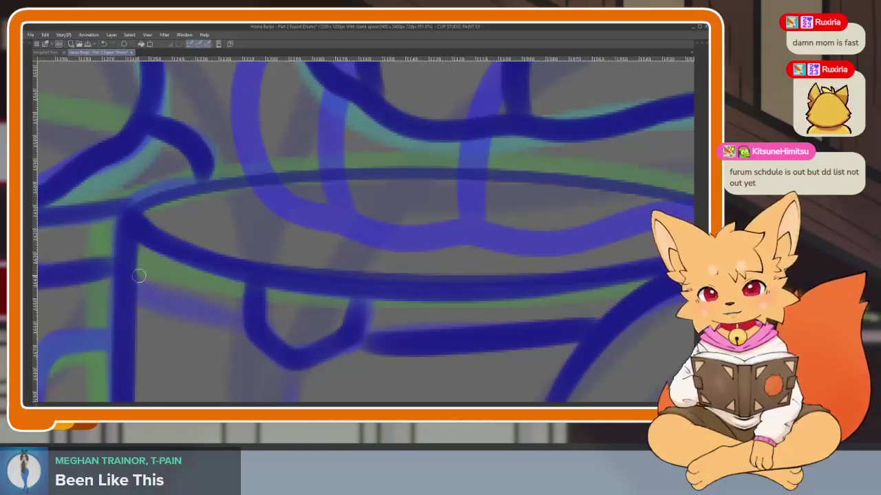
scroll(258, 314, down, 2)
scroll(257, 169, down, 2)
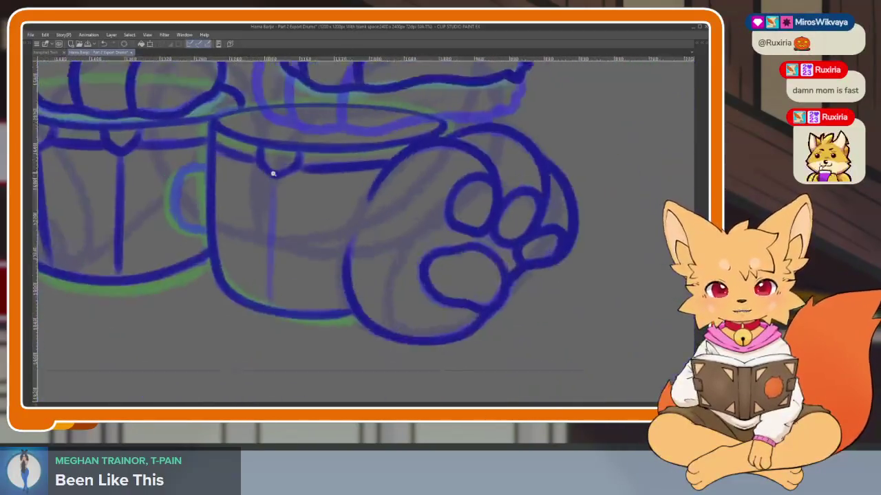
scroll(273, 171, down, 1)
scroll(276, 199, up, 2)
Ink a vertical line down the drum's side.
drag(255, 154, 244, 368)
scroll(354, 314, down, 2)
scroll(511, 328, up, 1)
scroll(525, 317, up, 1)
scroll(367, 321, up, 2)
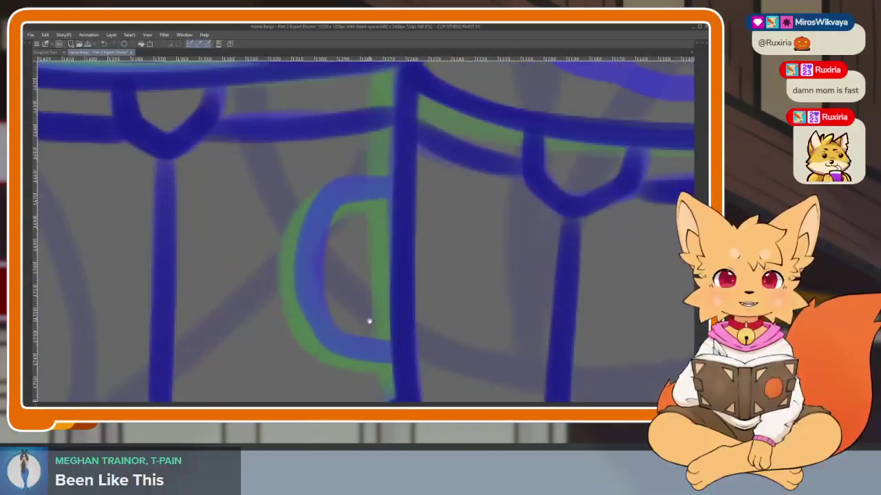
scroll(374, 328, up, 1)
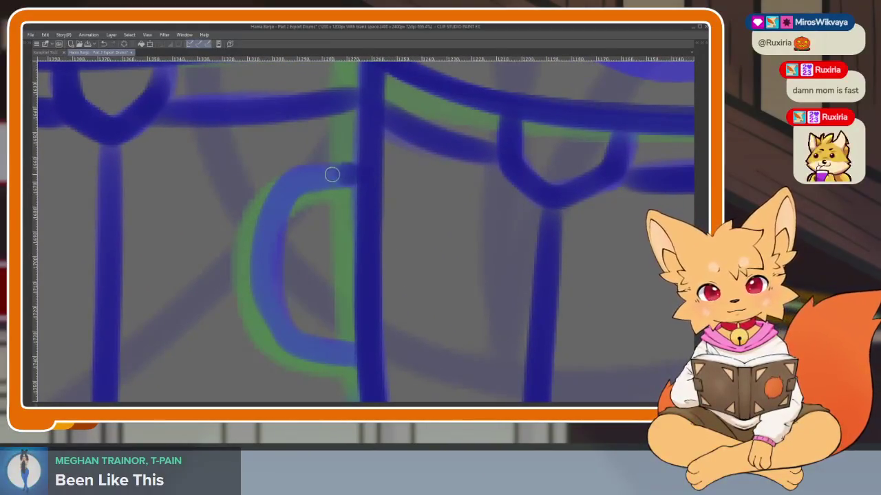
Ink the curved handle between the two drums.
mouse_move(332, 174)
mouse_down()
mouse_move(277, 208)
mouse_move(281, 326)
mouse_up()
scroll(355, 354, down, 5)
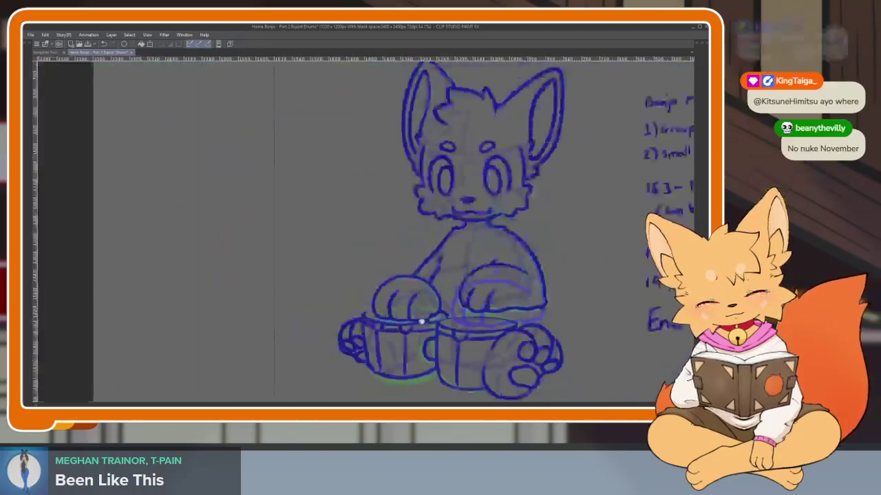
scroll(489, 310, up, 1)
scroll(489, 310, up, 3)
scroll(489, 310, up, 1)
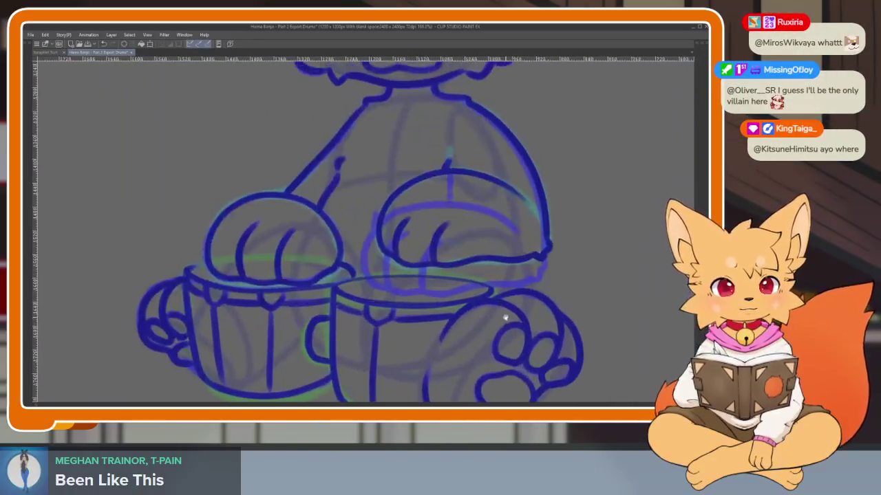
scroll(499, 313, up, 1)
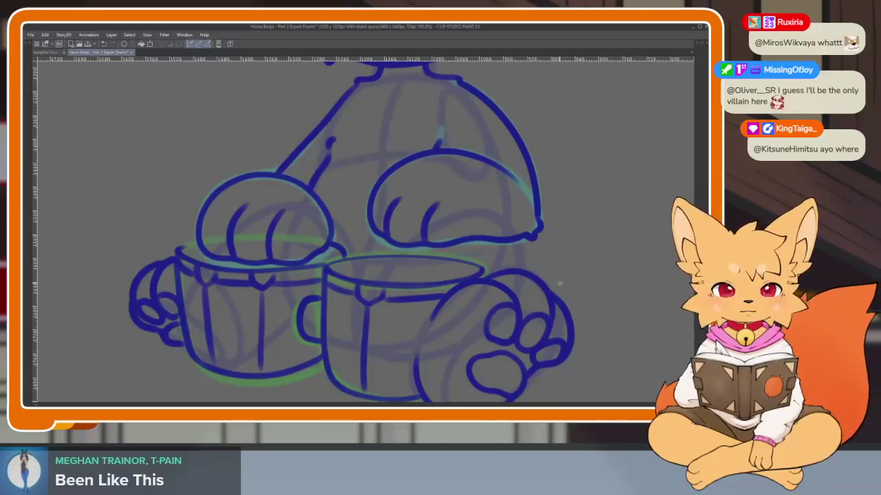
scroll(495, 291, up, 1)
scroll(478, 280, up, 2)
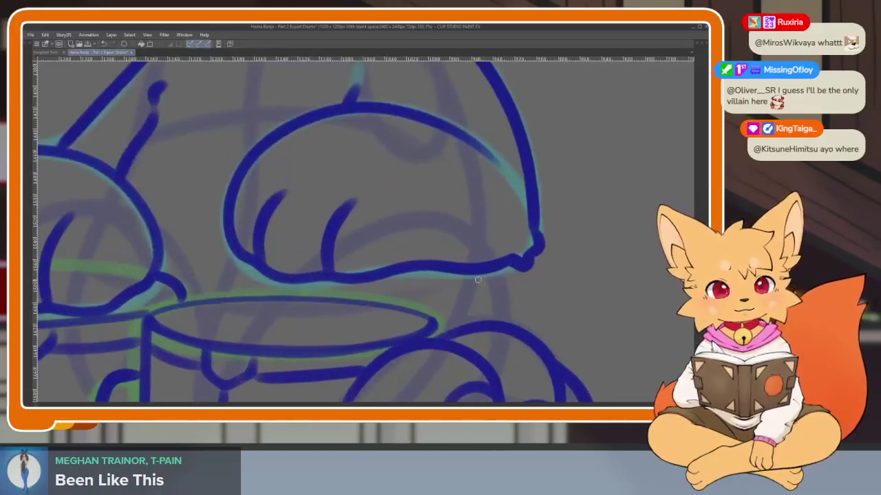
Zoom in on the paws and drums for fine touch-ups.
scroll(472, 320, down, 3)
scroll(472, 321, down, 1)
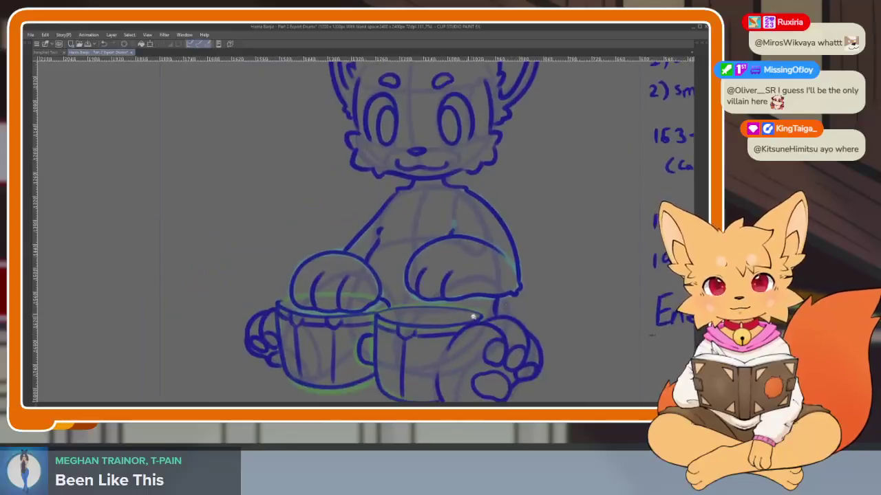
scroll(415, 290, up, 4)
scroll(467, 322, down, 2)
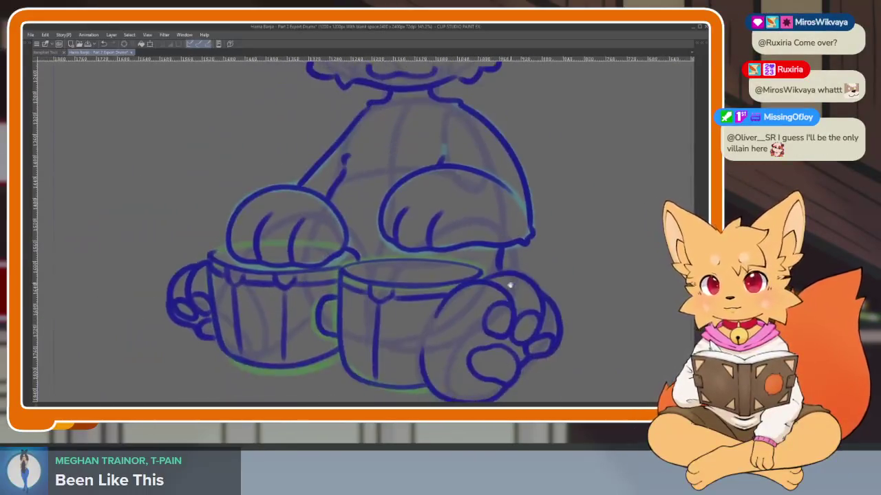
scroll(507, 287, up, 1)
scroll(512, 310, up, 1)
scroll(519, 317, down, 1)
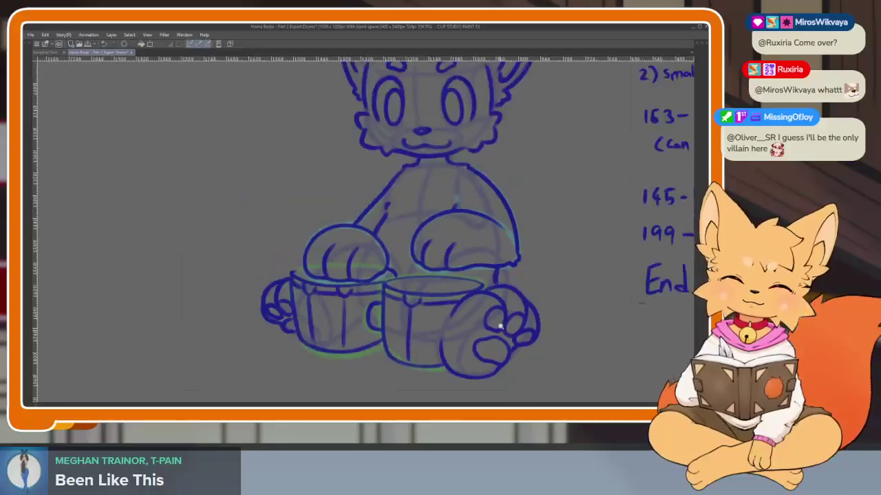
scroll(516, 320, up, 1)
scroll(512, 329, down, 2)
Nudge the view, shrink the brush to a tiny size, and zoom back out.
drag(512, 328, 503, 323)
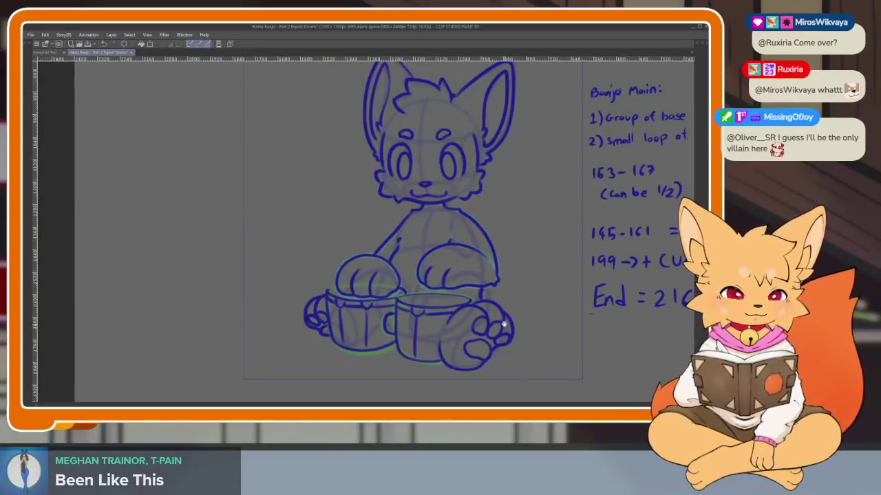
scroll(487, 312, up, 3)
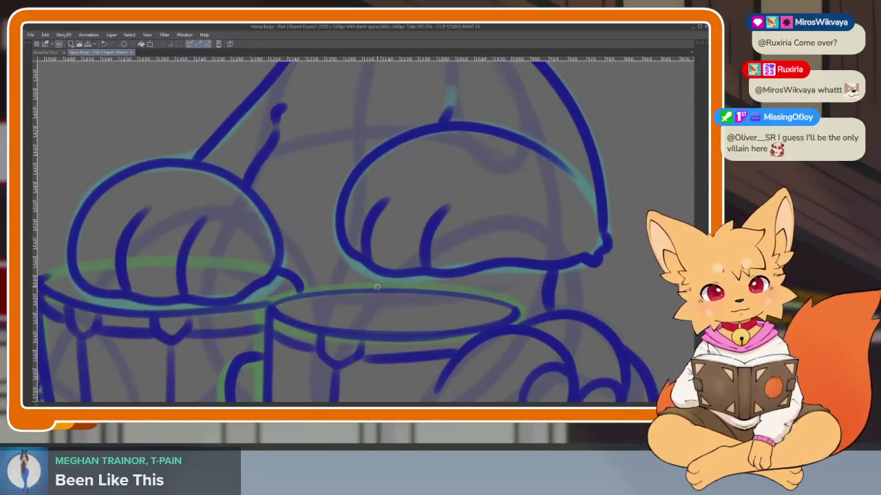
scroll(377, 287, right, 1)
scroll(511, 269, right, 1)
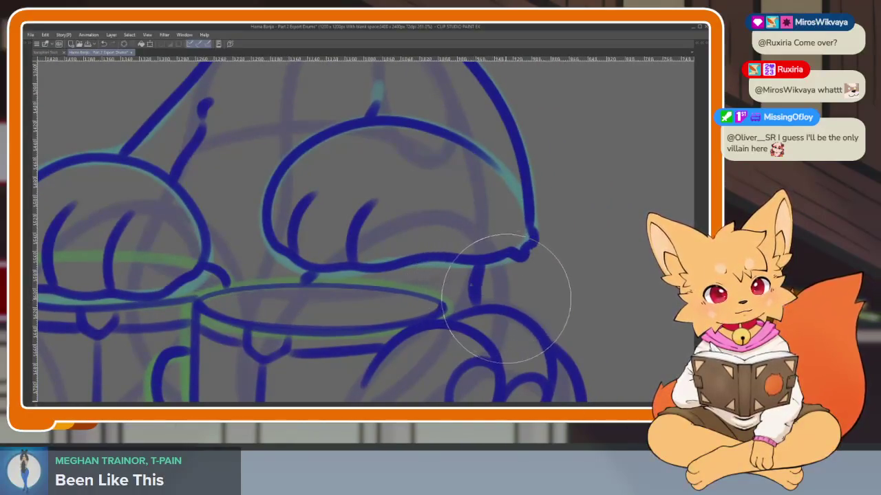
drag(447, 274, 466, 283)
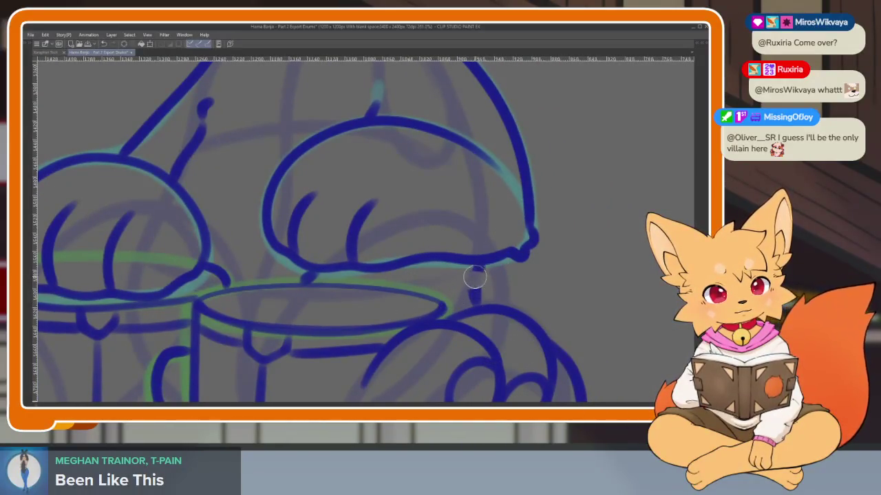
drag(475, 277, 497, 263)
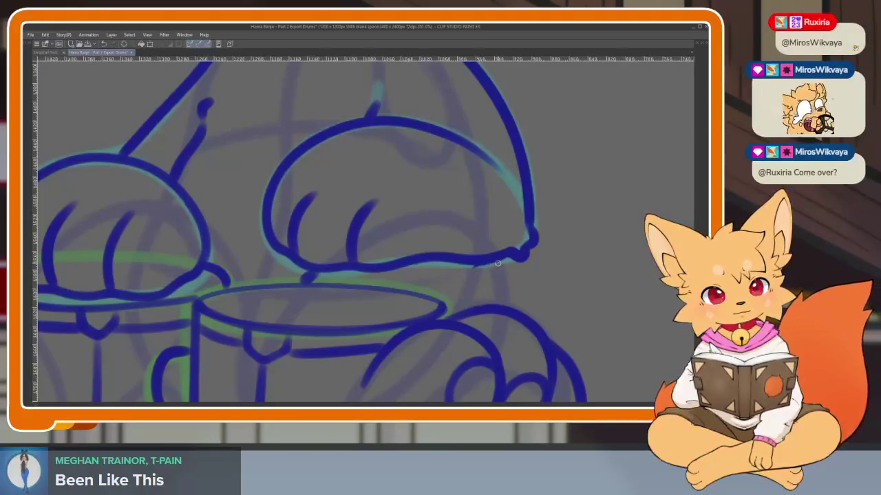
scroll(527, 314, down, 5)
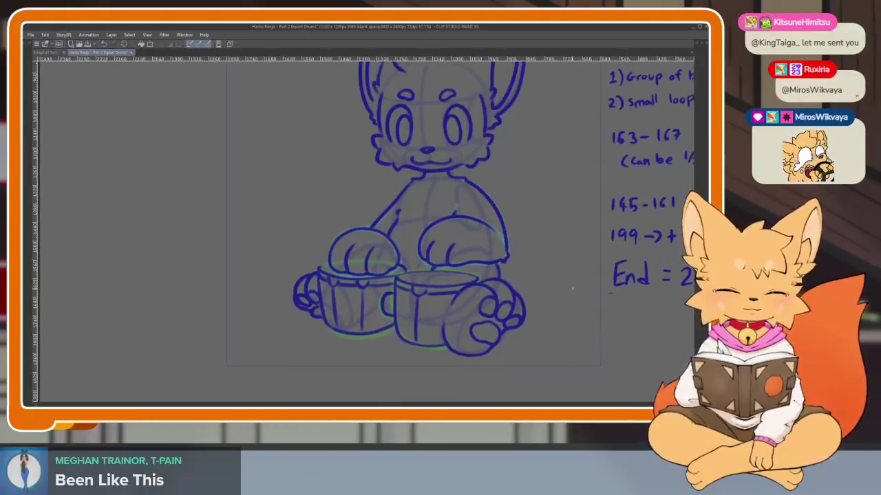
Undo and redo the oval stroke on the fox's right paw.
key(ctrl+z)
key(ctrl+z)
key(ctrl+y)
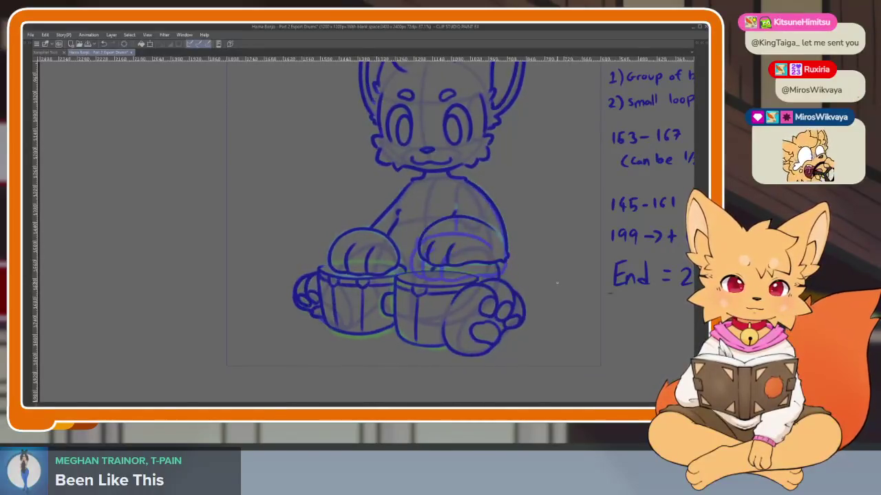
scroll(464, 321, down, 2)
scroll(473, 317, down, 1)
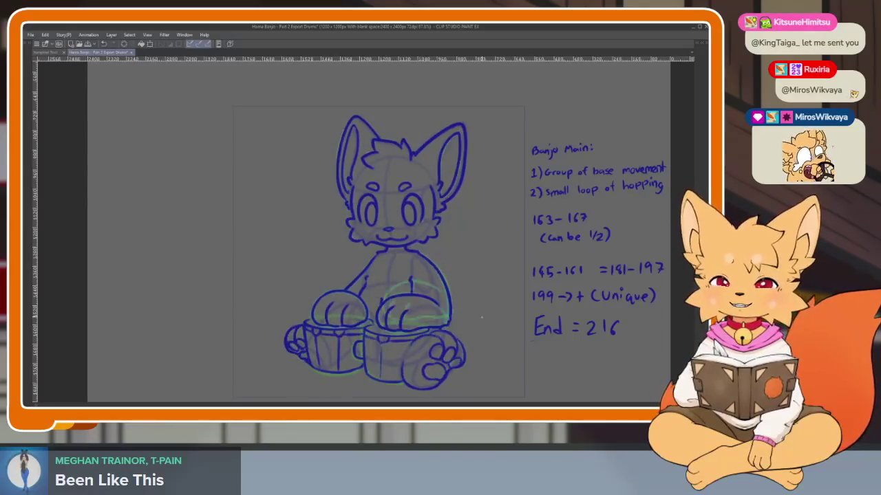
Toggle the tool, layer and timeline panels on and off, leaving them hidden.
key(Tab)
scroll(251, 357, left, 3)
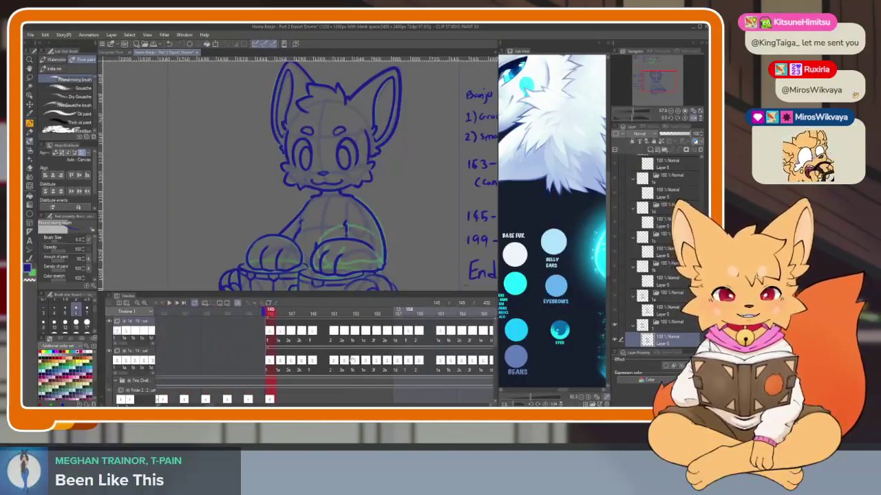
scroll(344, 352, right, 2)
key(Tab)
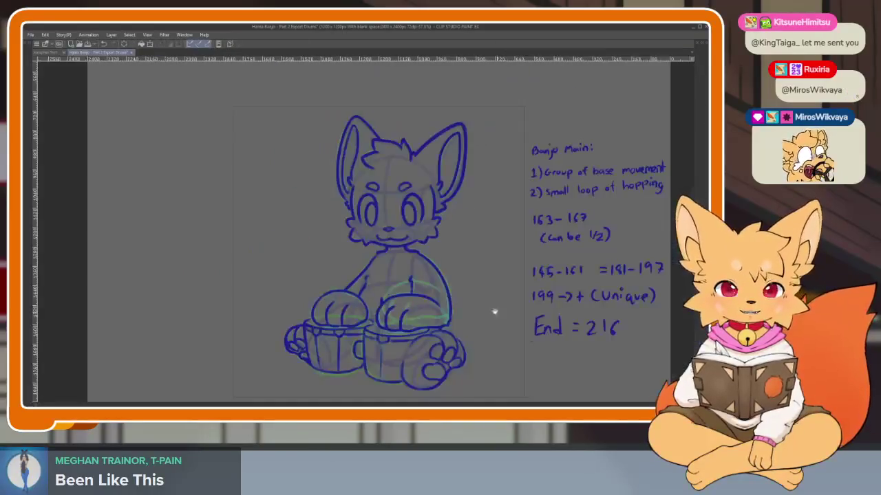
scroll(468, 330, up, 2)
key(Tab)
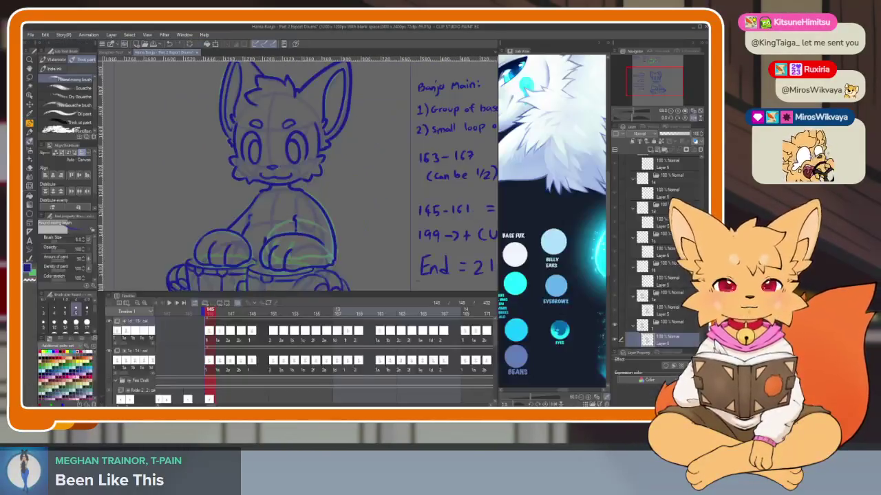
key(Tab)
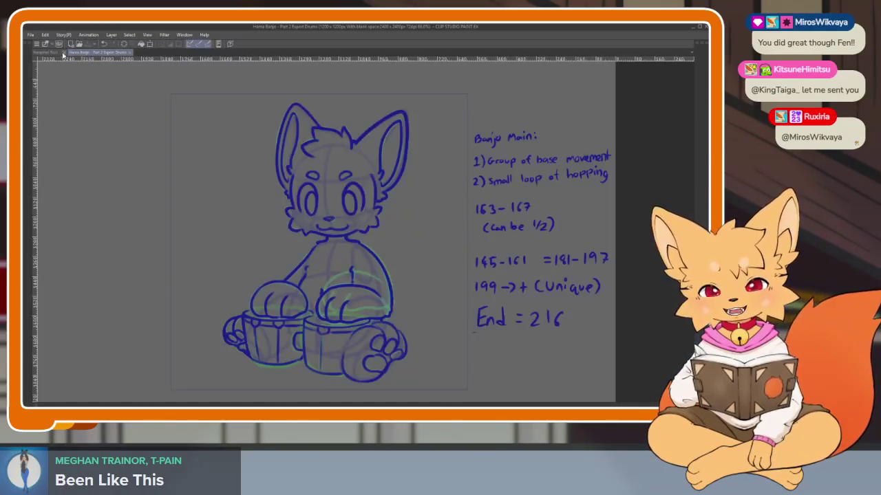
Play the winged creature document's animation, then return to the fox drum file.
click(59, 53)
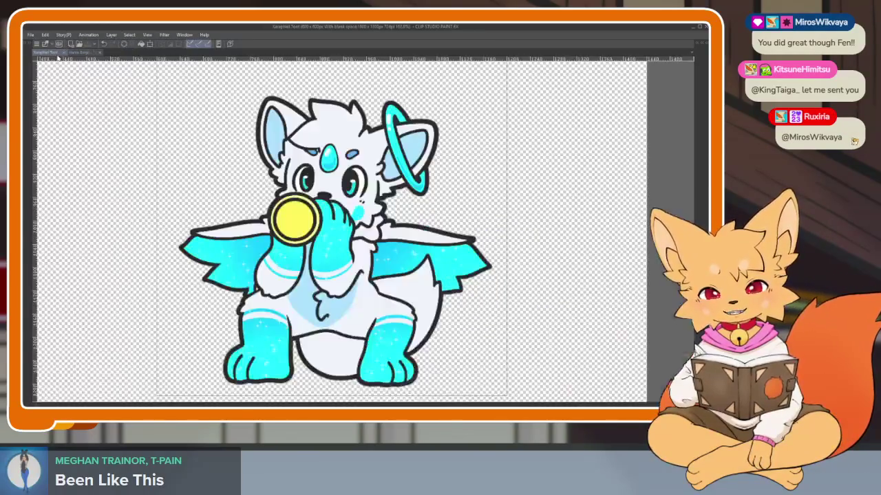
key(space)
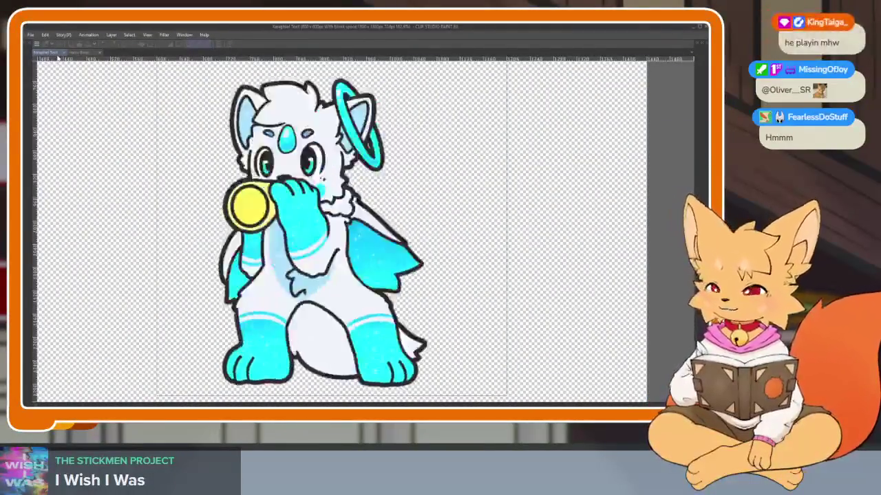
key(Tab)
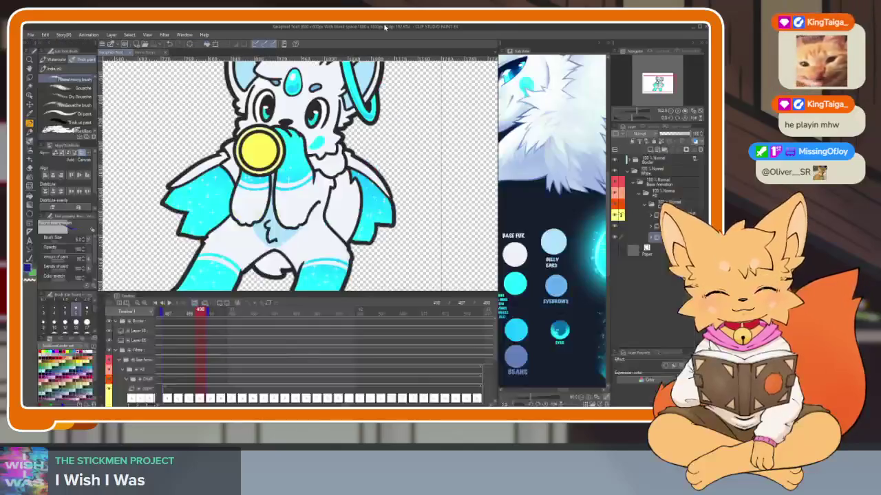
key(Tab)
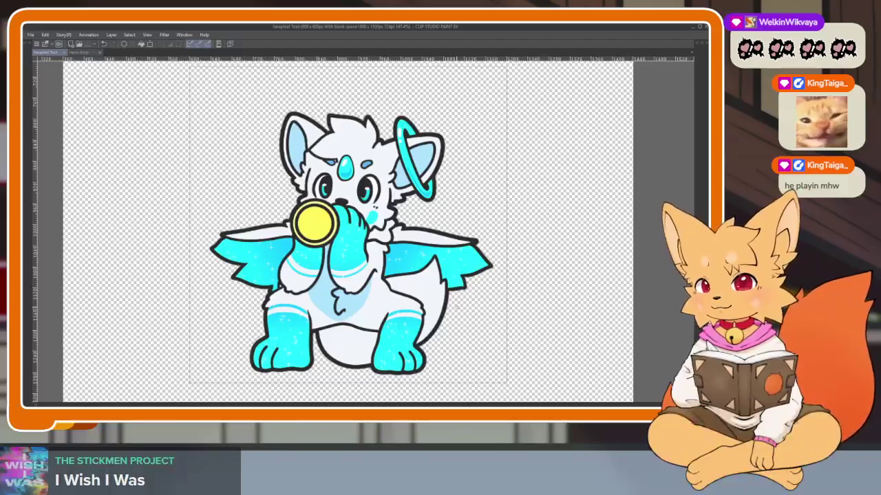
click(80, 52)
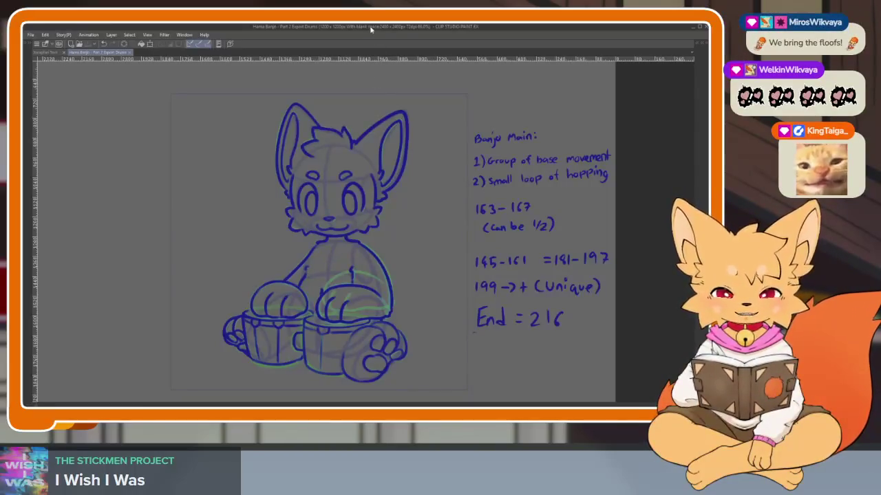
Show all the tool, layer and timeline panels again.
key(Tab)
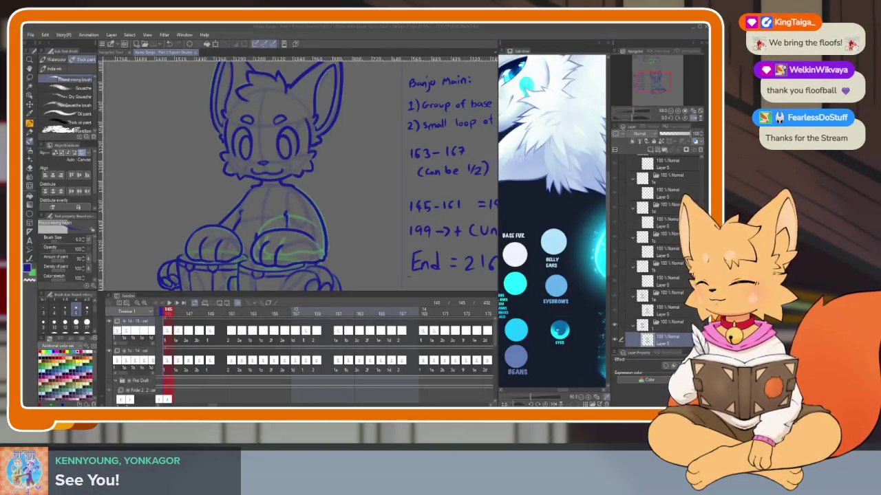
Open the winged creature document with panels hidden and zoom in and out on its animation.
click(110, 52)
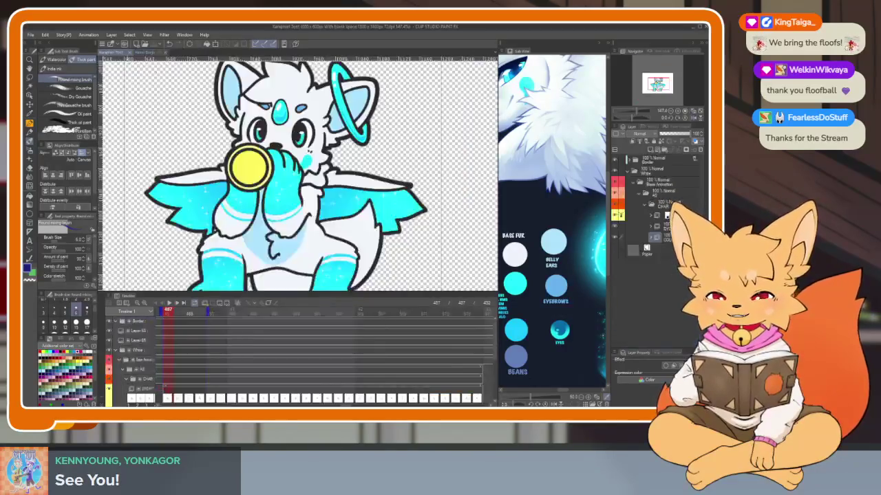
key(Tab)
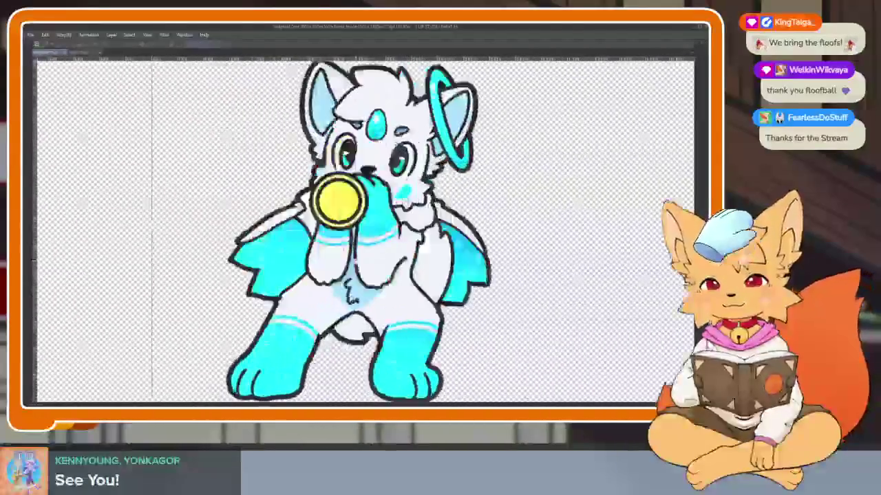
key(ctrl+minus)
key(ctrl+plus)
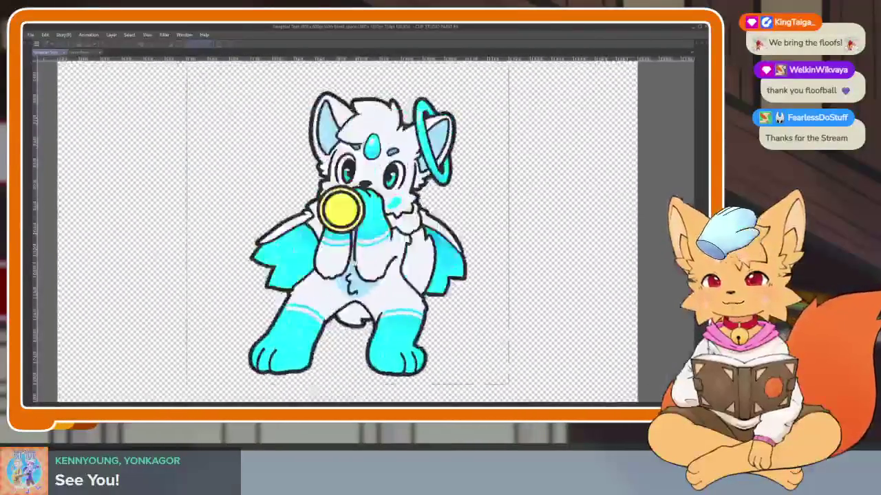
key(ctrl+minus)
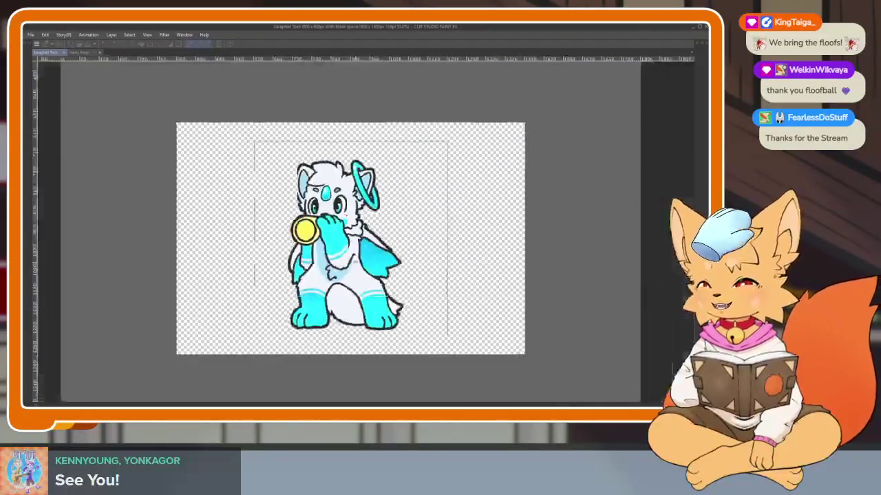
key(ctrl+plus)
key(ctrl+plus)
key(ctrl+minus)
key(ctrl+plus)
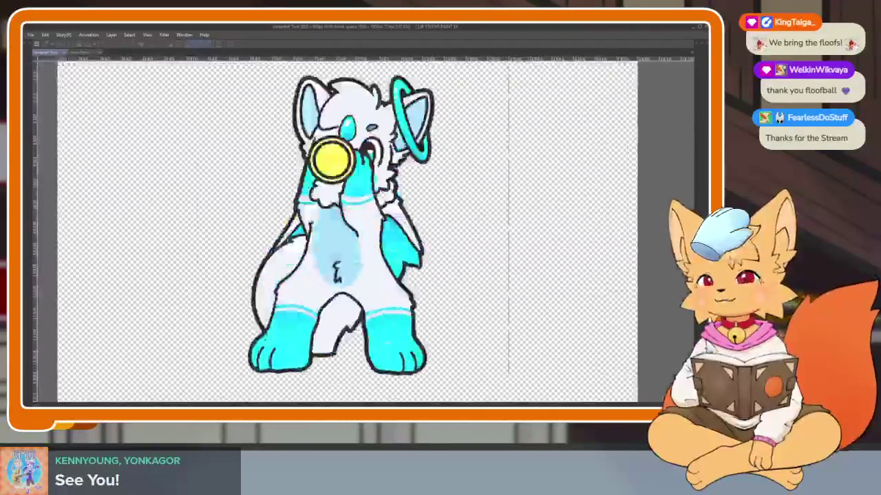
key(ctrl+minus)
key(ctrl+plus)
key(ctrl+plus)
key(ctrl+minus)
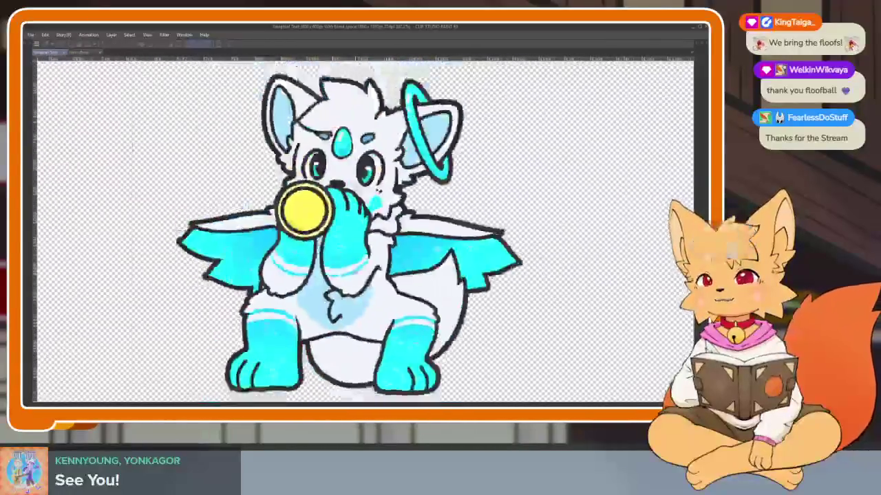
key(ctrl+plus)
key(ctrl+minus)
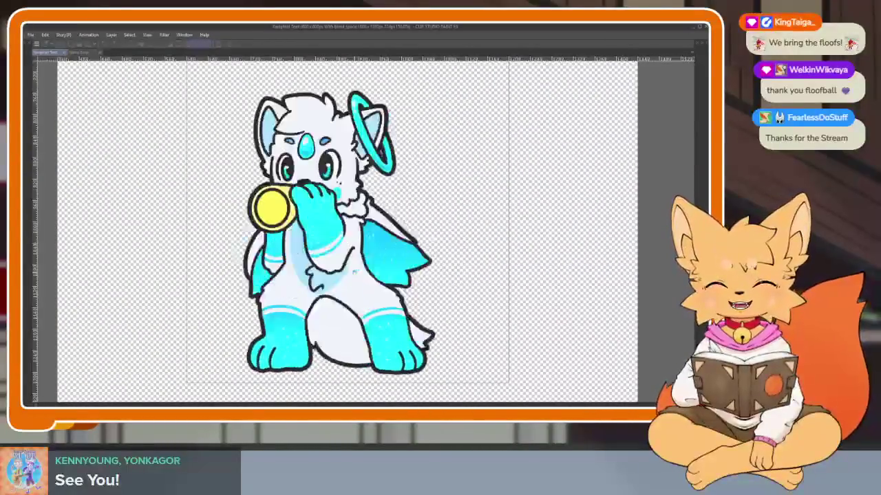